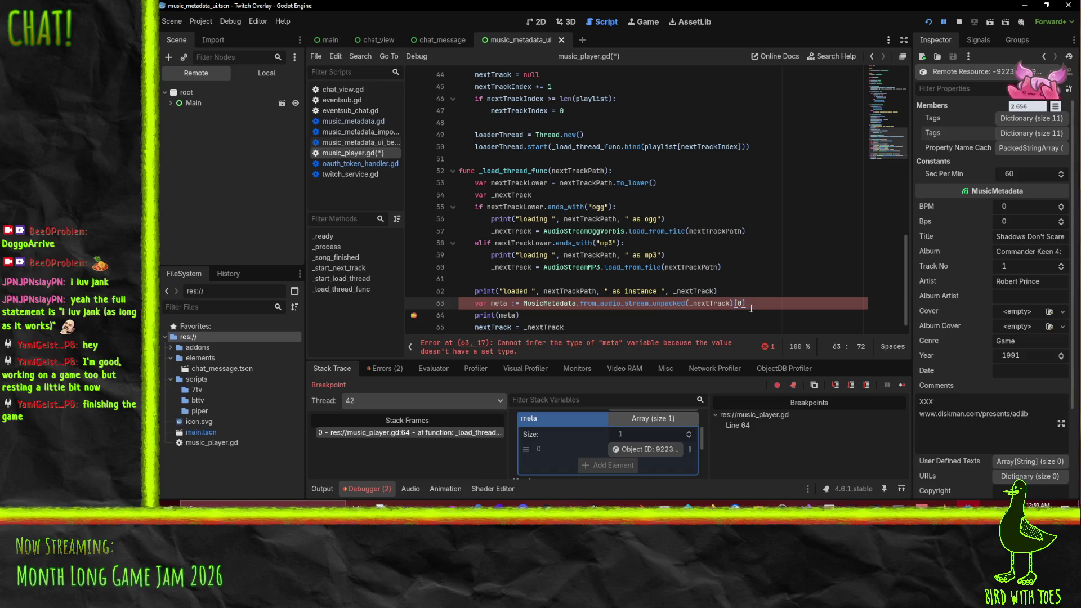
- Remove the [0] index on line 63, stop debugging, clear the line-64 breakpoint, and open music_metadata.gd
key("BackSpace")
key("BackSpace")
key("BackSpace")
left_click(963, 23)
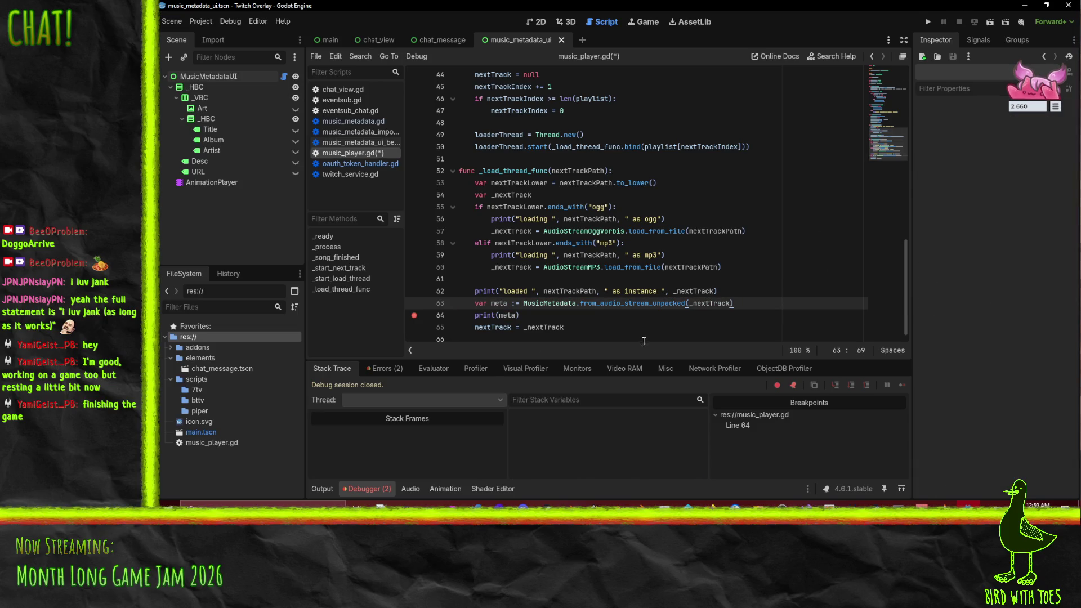
left_click(415, 318)
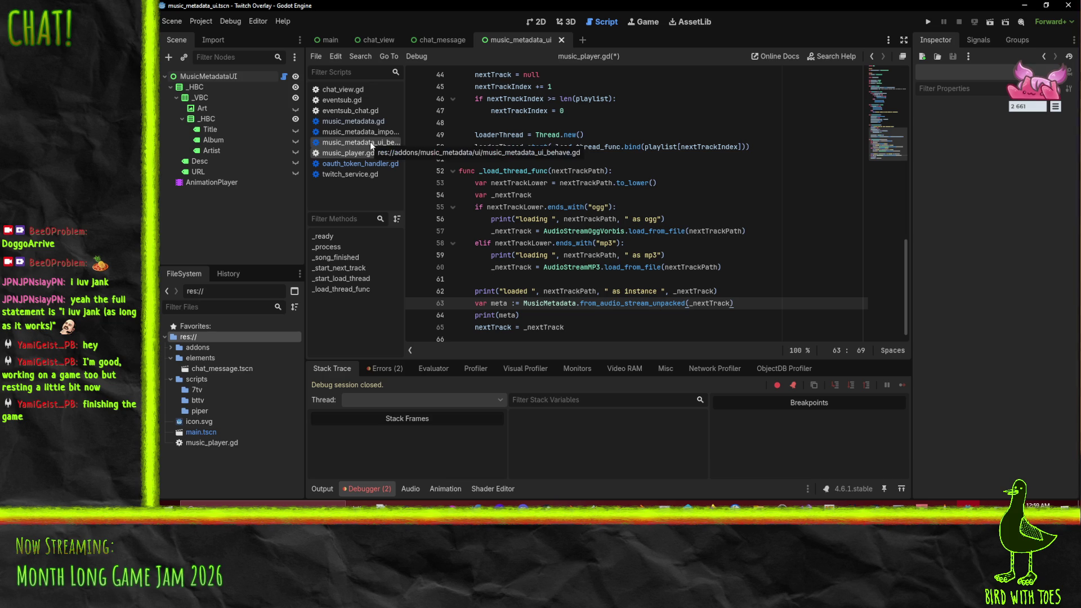
left_click(366, 122)
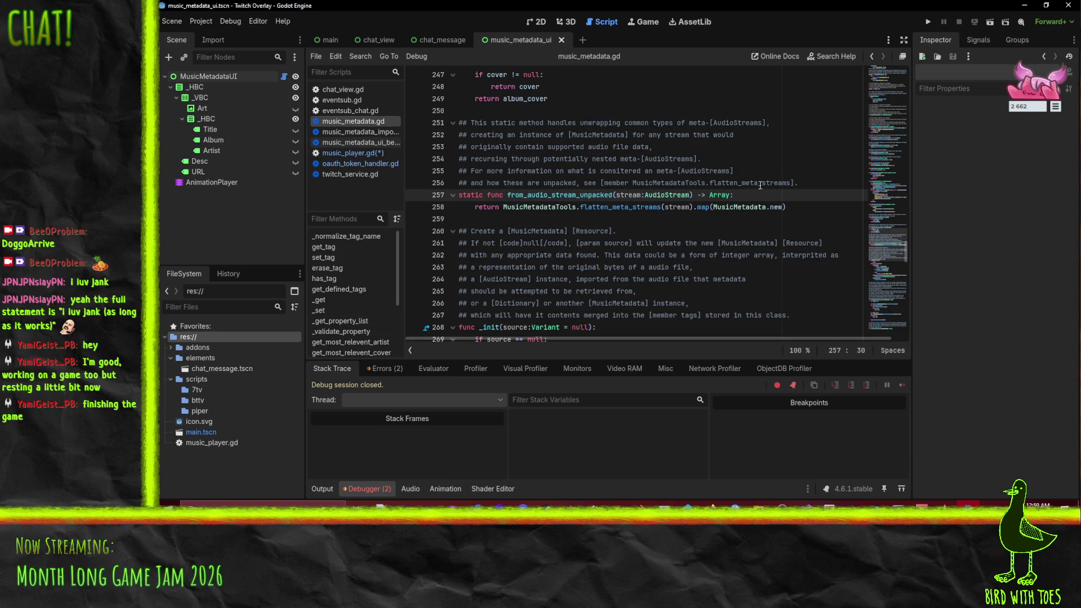
- Locate from_audio_stream_unpacked and select its flatten_meta_streams call on line 258
scroll(626, 257, "up", 1)
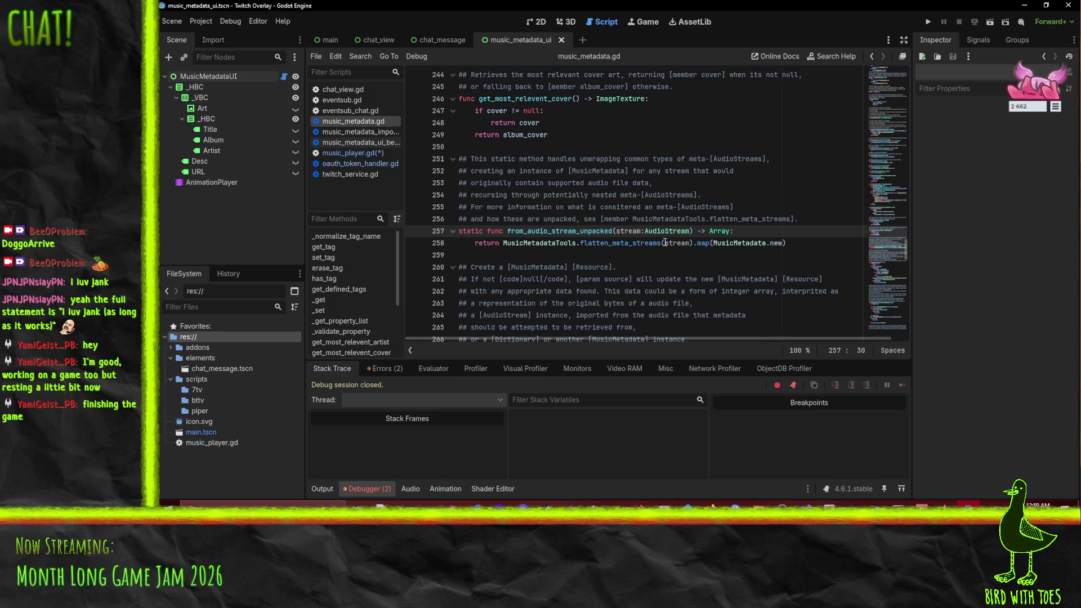
double_click(549, 231)
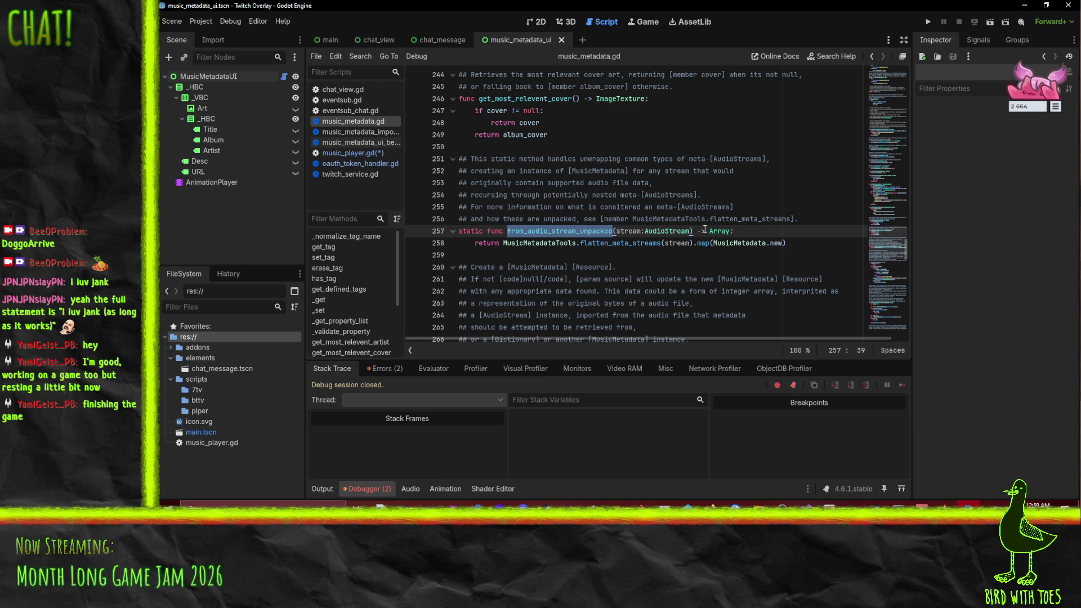
scroll(743, 226, "up", 1)
scroll(743, 226, "down", 4)
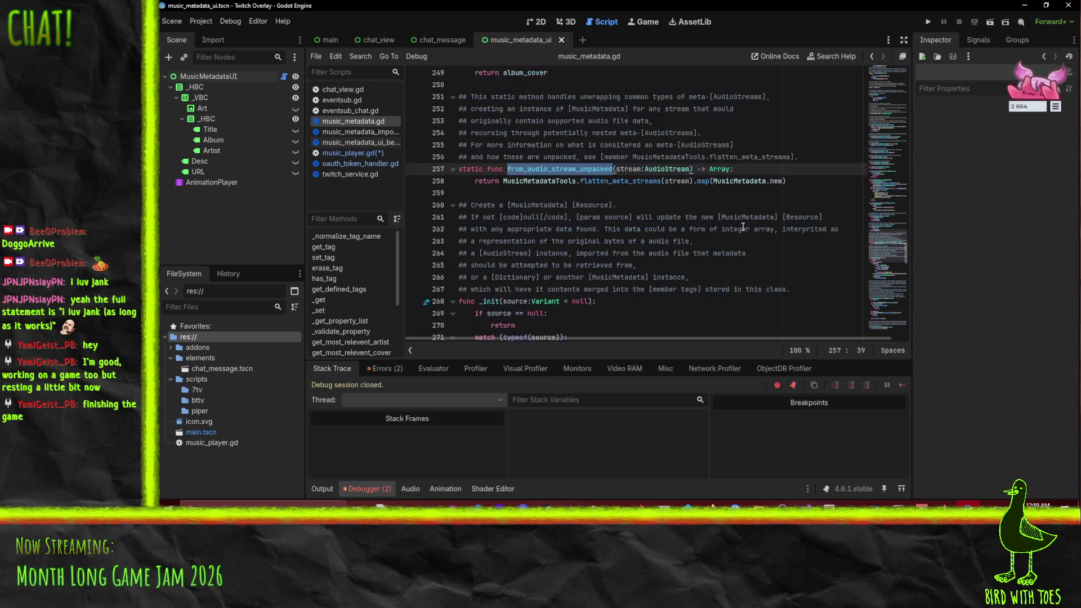
scroll(634, 157, "up", 1)
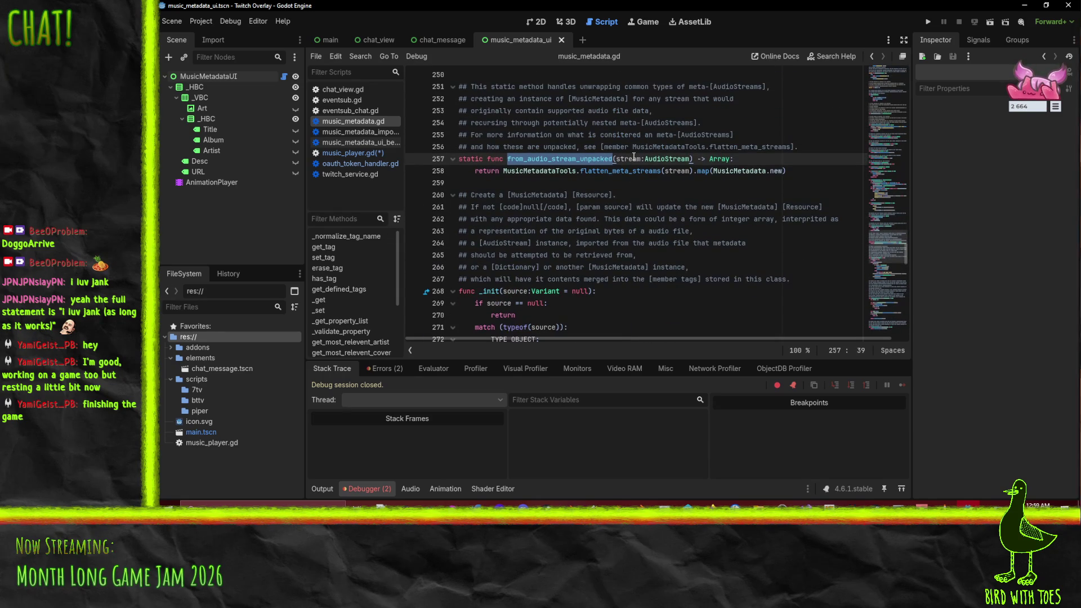
scroll(752, 165, "up", 1)
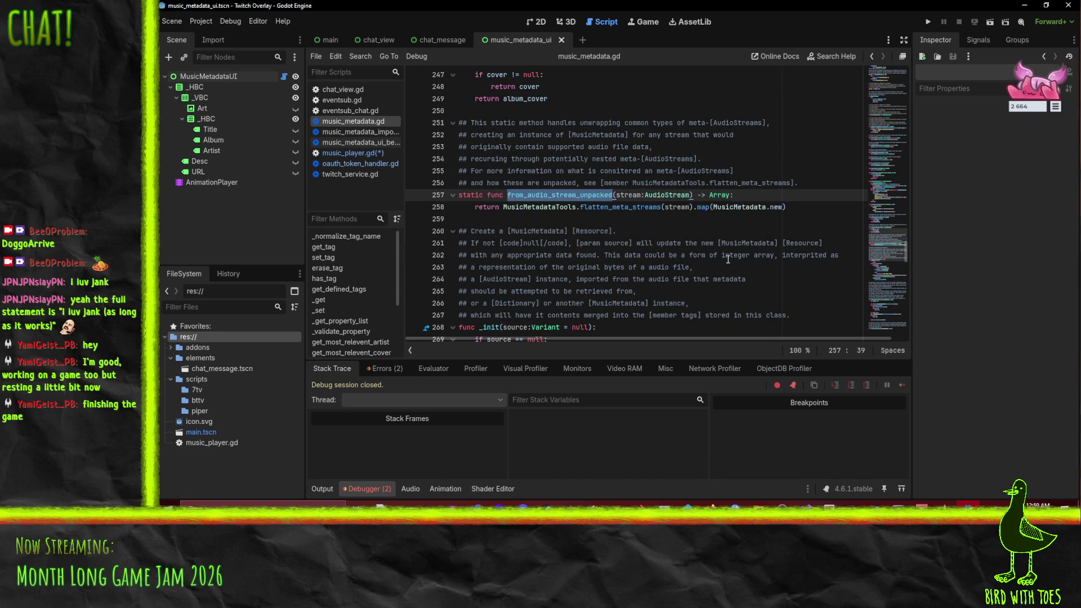
scroll(776, 230, "up", 3)
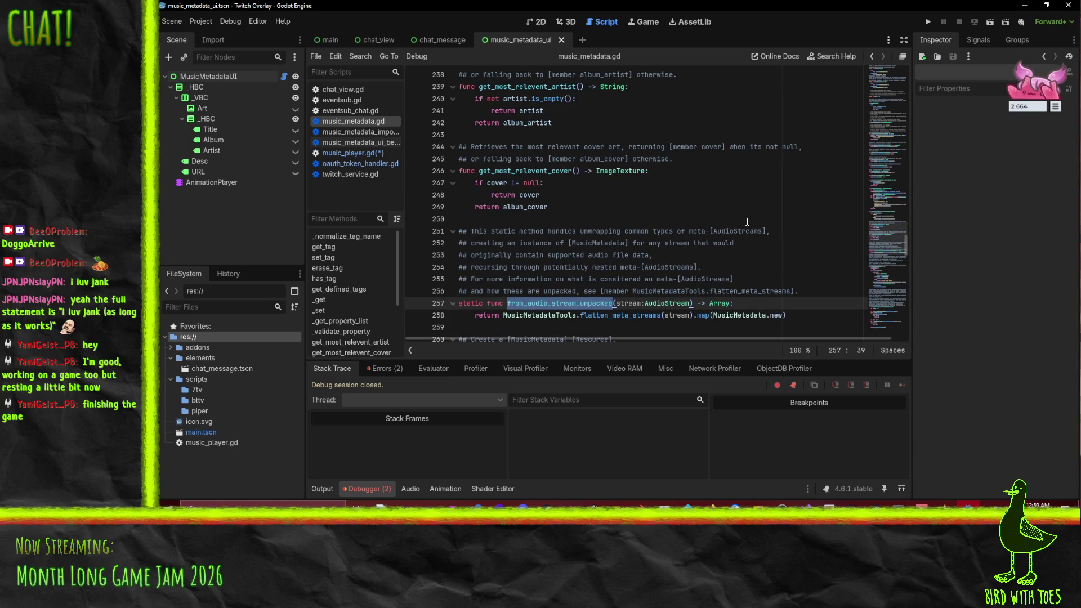
scroll(747, 221, "down", 7)
scroll(744, 214, "up", 2)
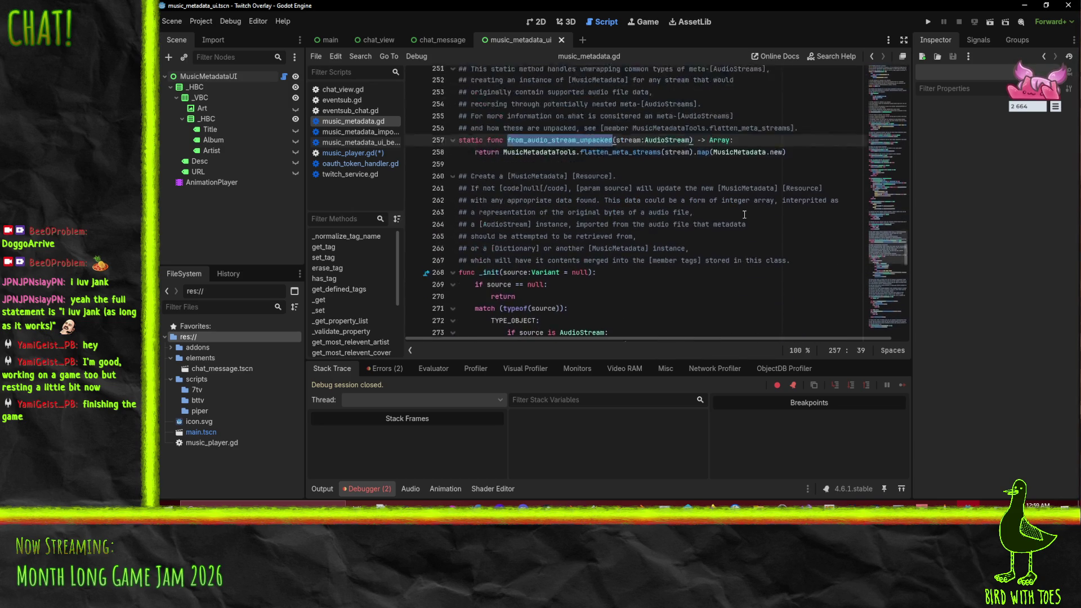
scroll(744, 214, "up", 1)
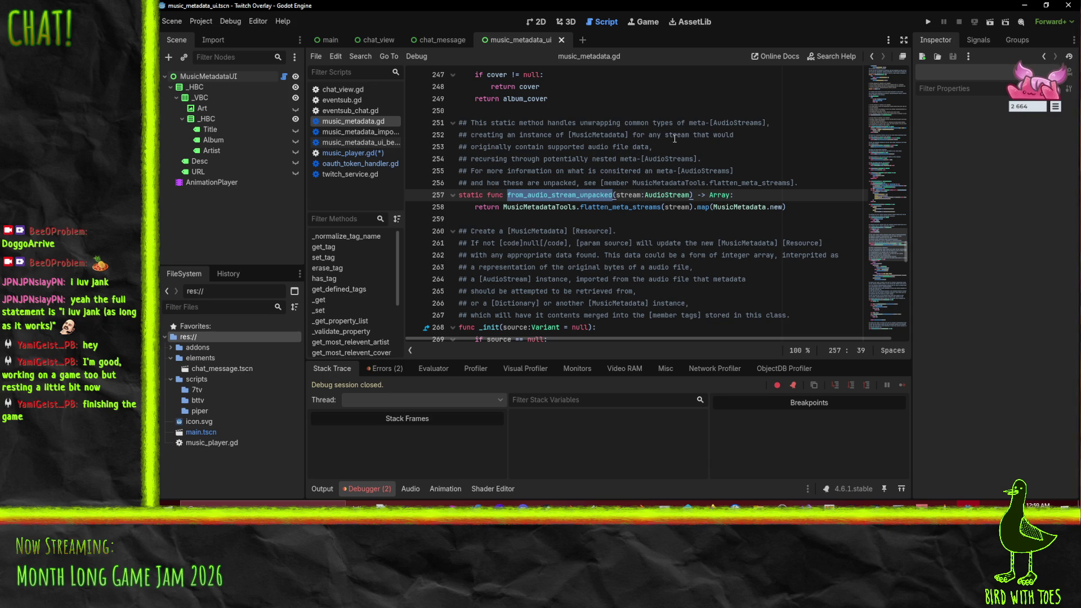
mouse_move(676, 208)
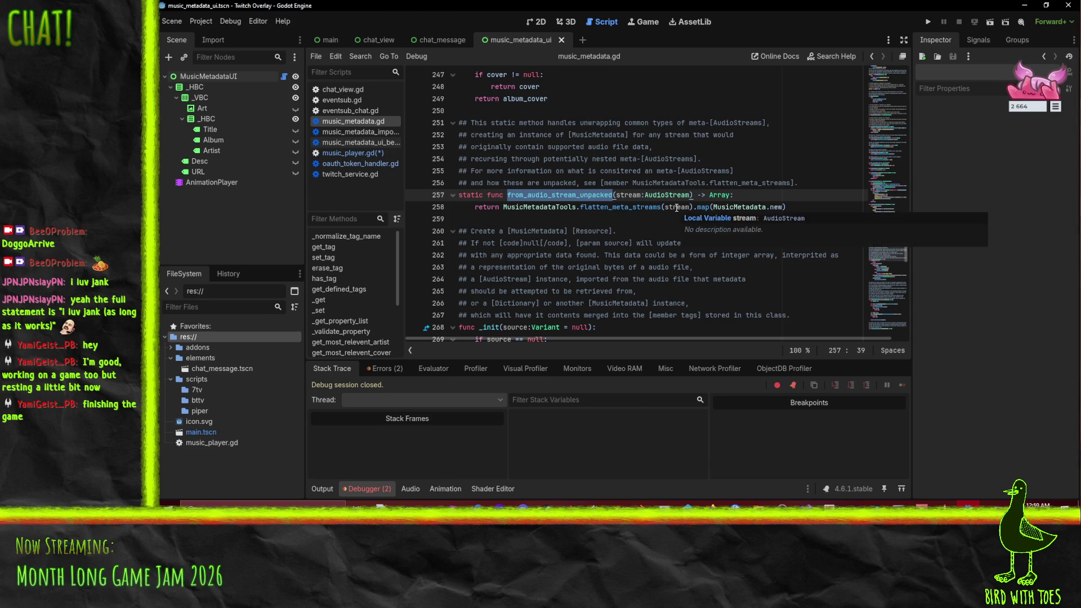
double_click(633, 207)
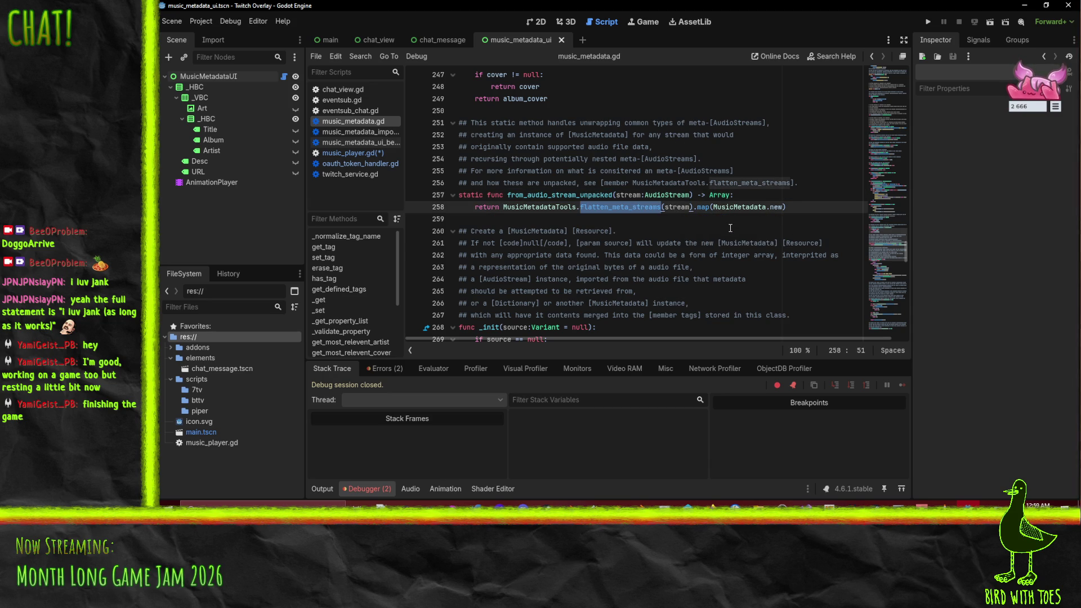
- Search music_metadata.gd for flatten_meta_streams and step through both matches
key("ctrl+f")
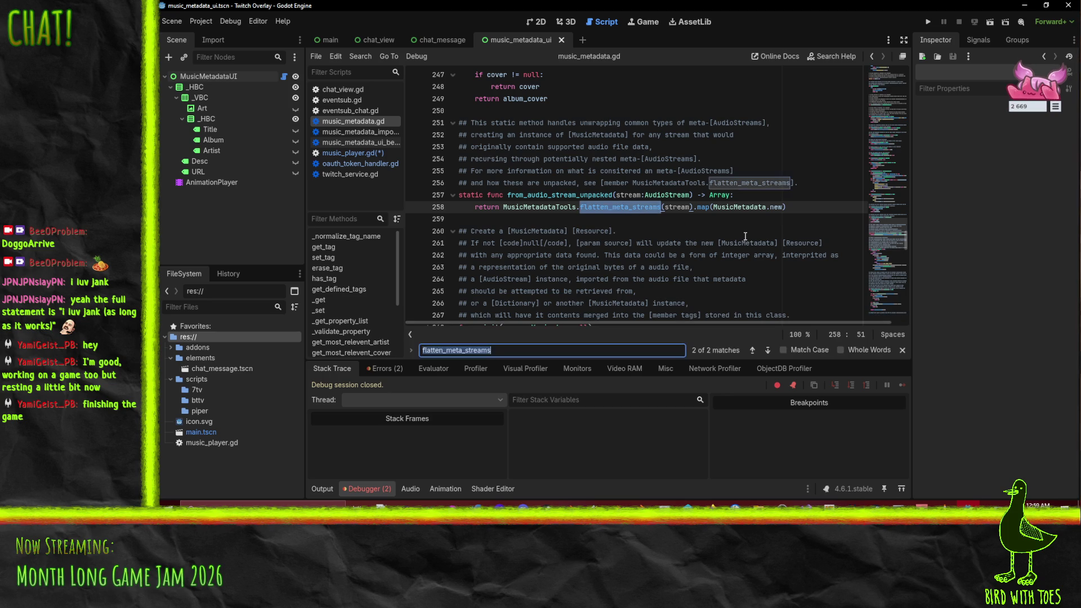
left_click(768, 351)
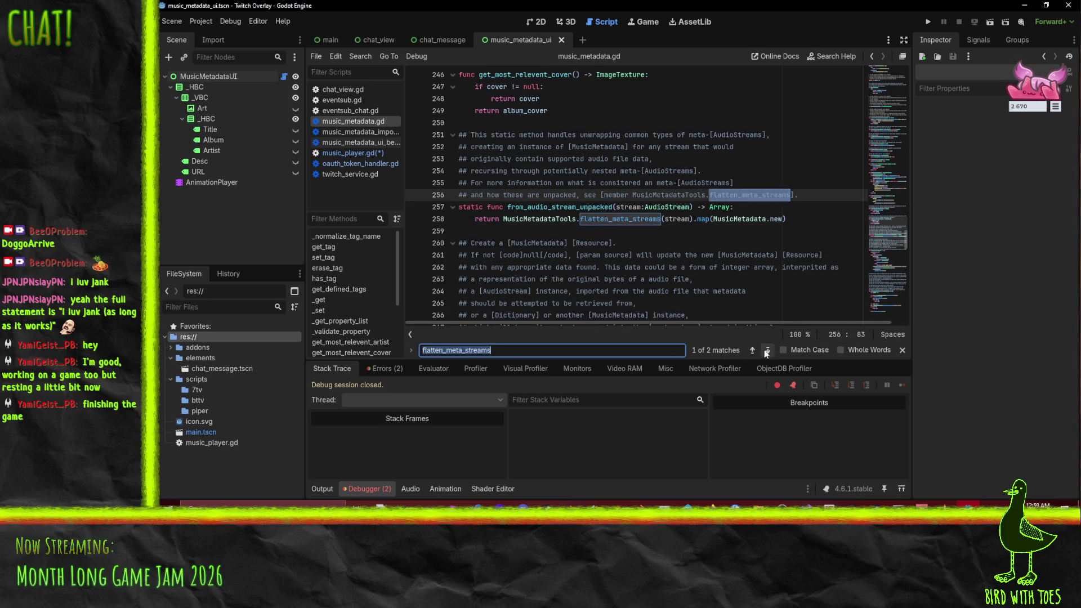
left_click(752, 350)
left_click(526, 194)
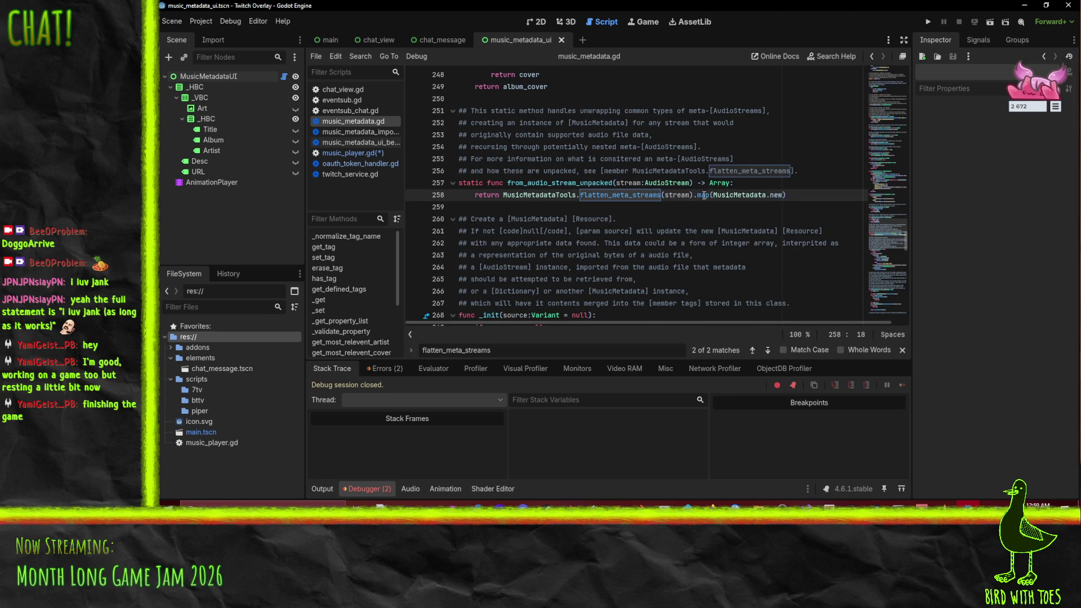
left_click(620, 195)
left_click(584, 195)
- Expand the addons folder in FileSystem and open music_metadata_tools.gd
left_click(170, 348)
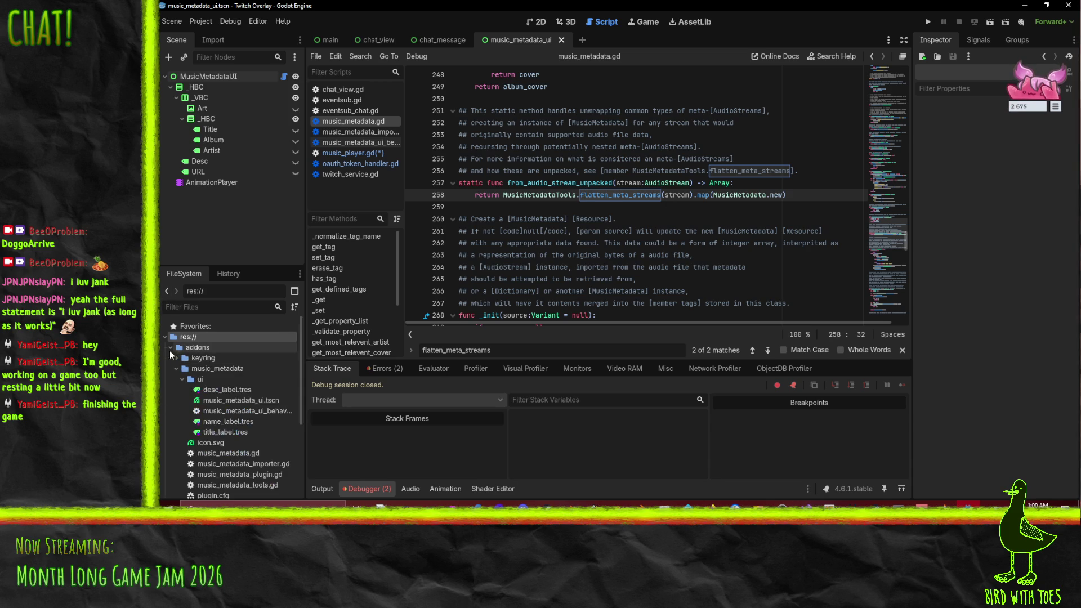
scroll(261, 380, "down", 1)
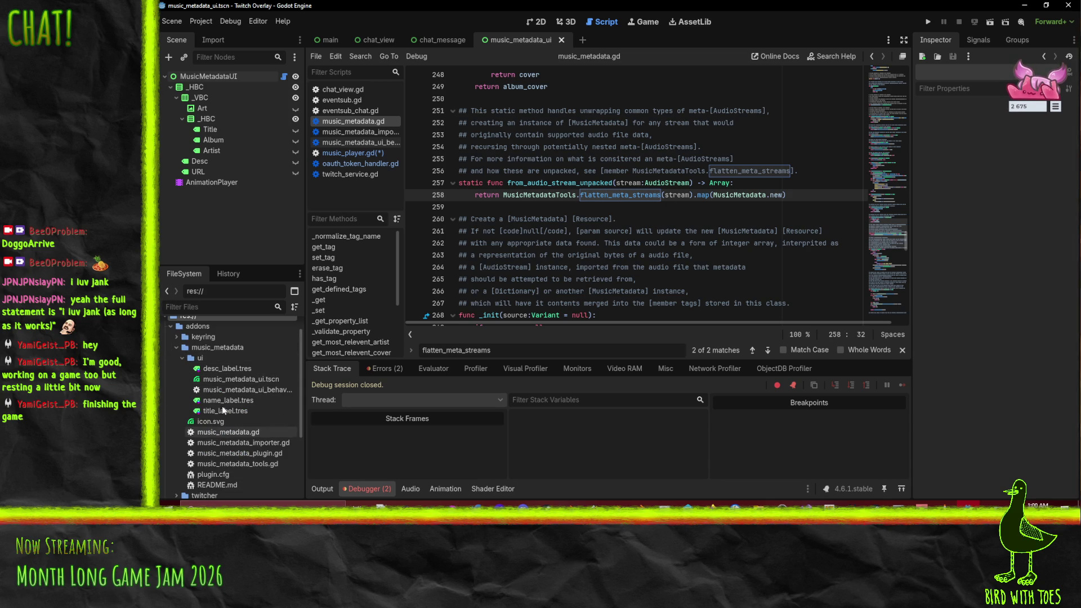
double_click(228, 463)
left_click(606, 180)
- Find 'flatte' to read flatten_meta_streams at line 538, then return to music_metadata.gd
key("ctrl+f")
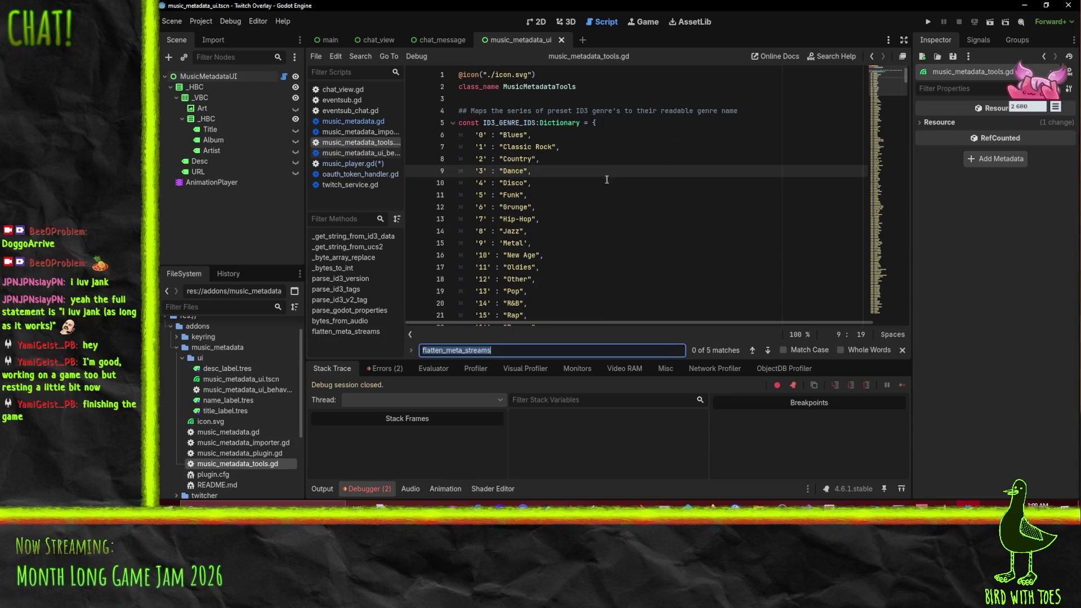
type("fla")
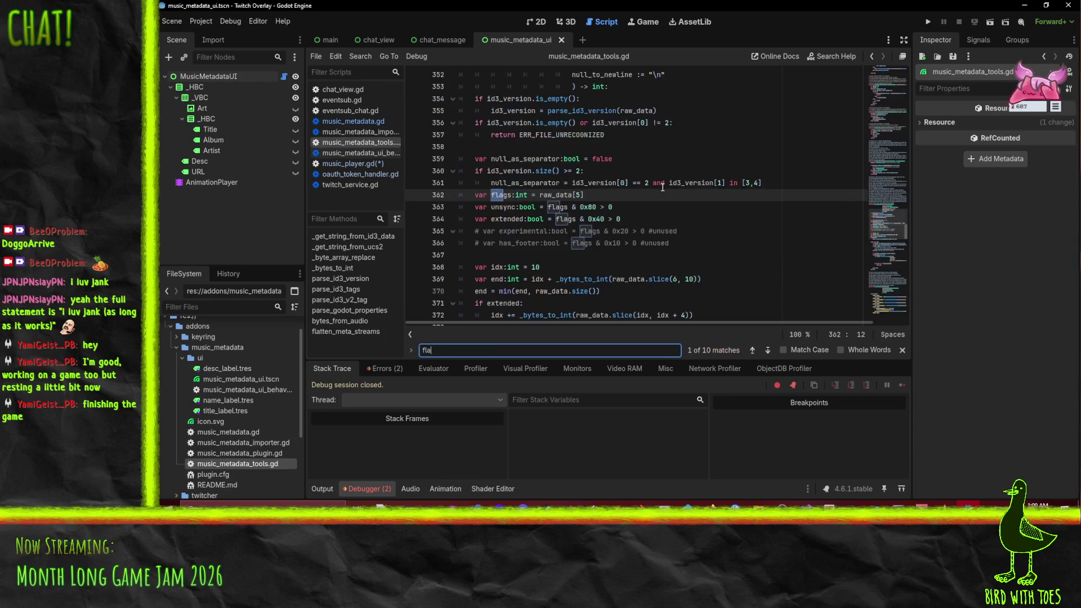
type("tte")
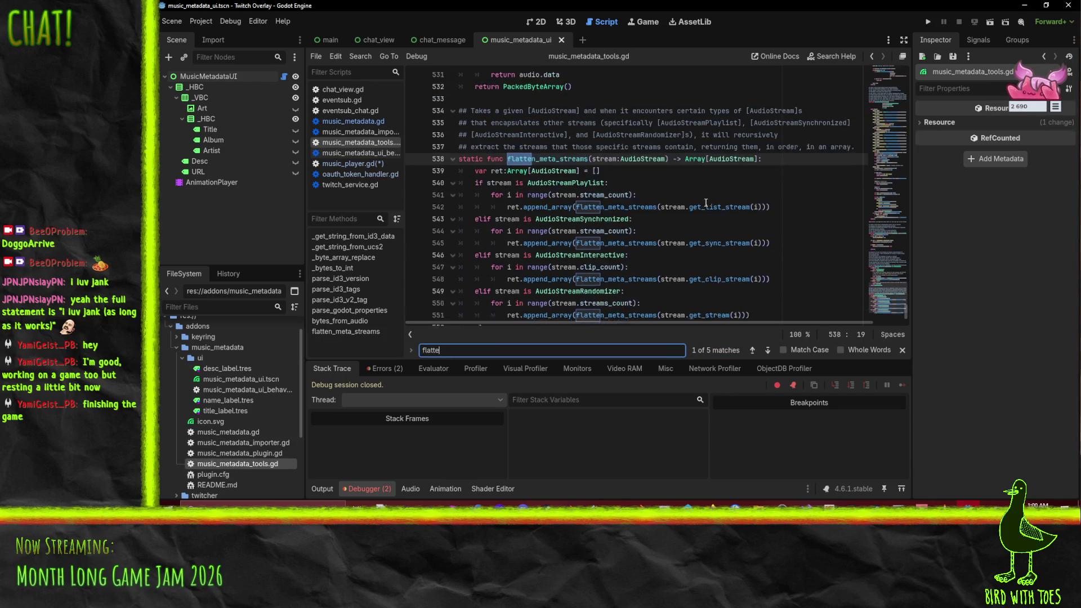
scroll(705, 203, "down", 1)
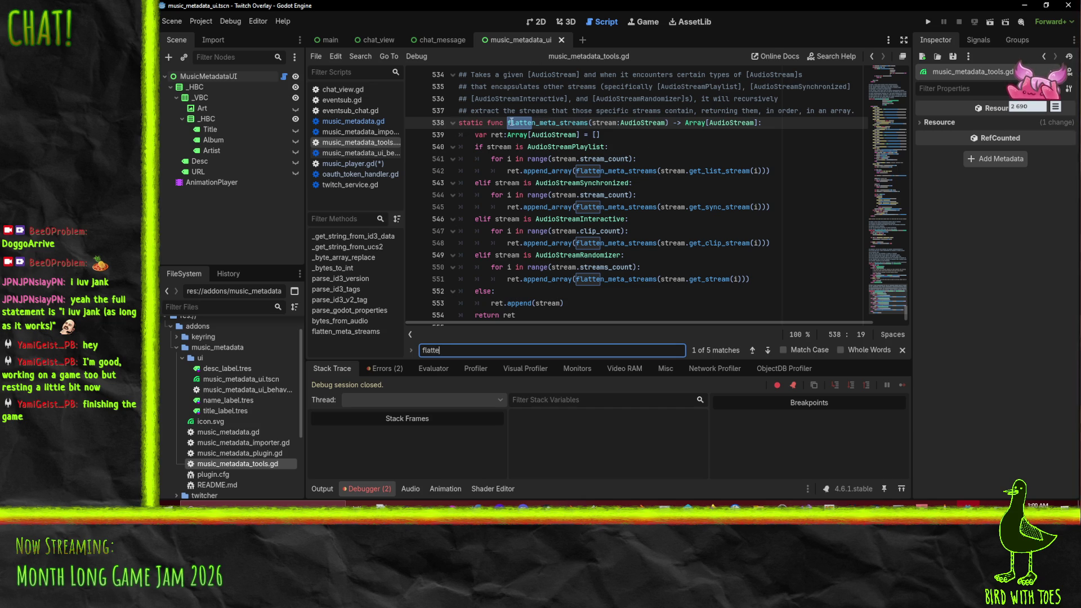
scroll(719, 130, "up", 1)
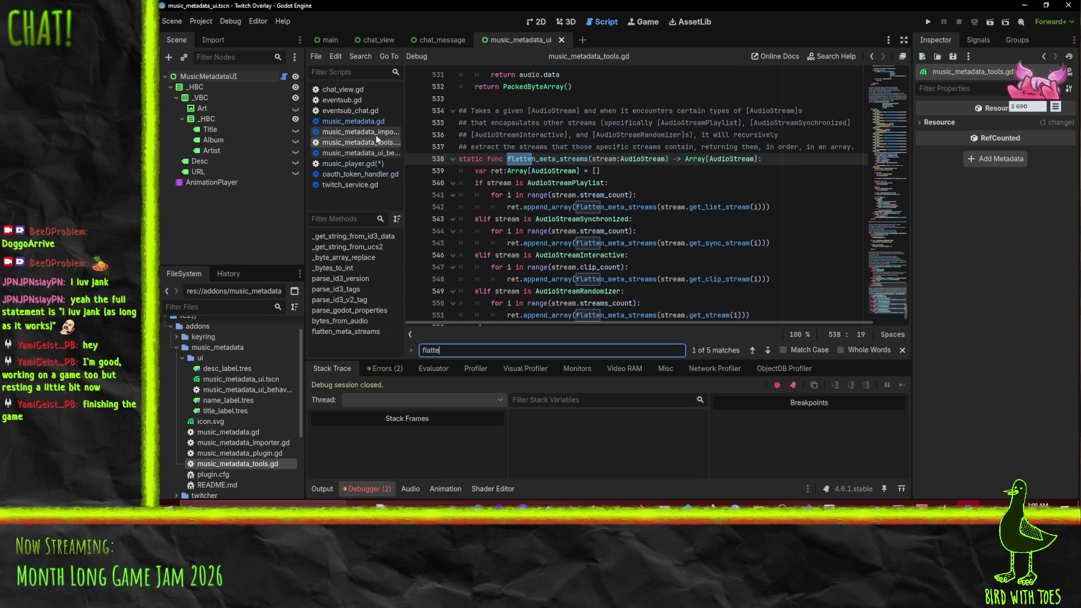
left_click(363, 122)
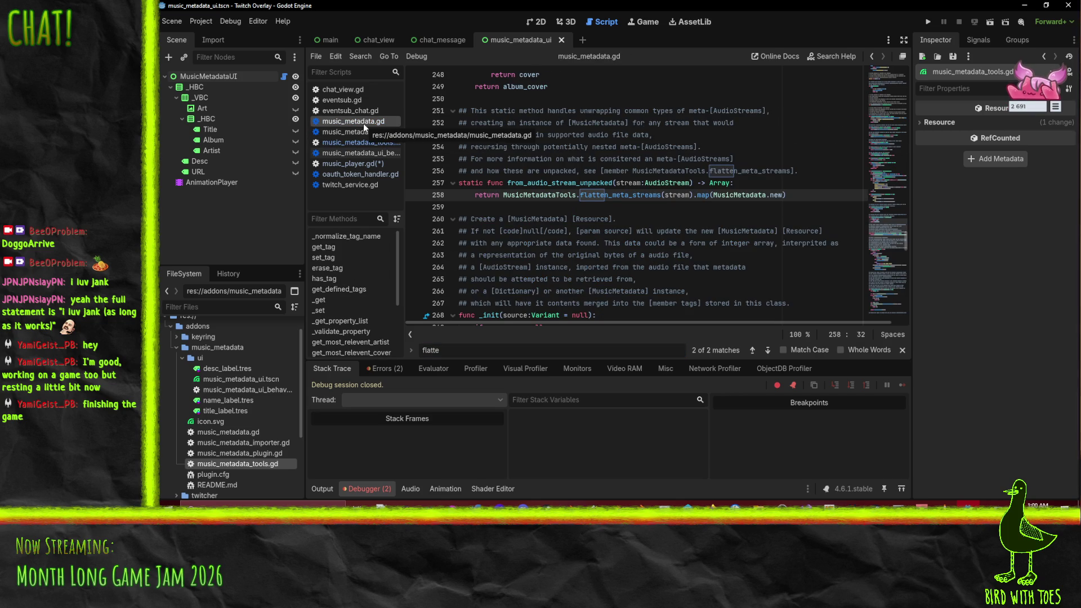
- Change the return type on line 257 from Array to Array[MusicMetadata]
left_click(733, 183)
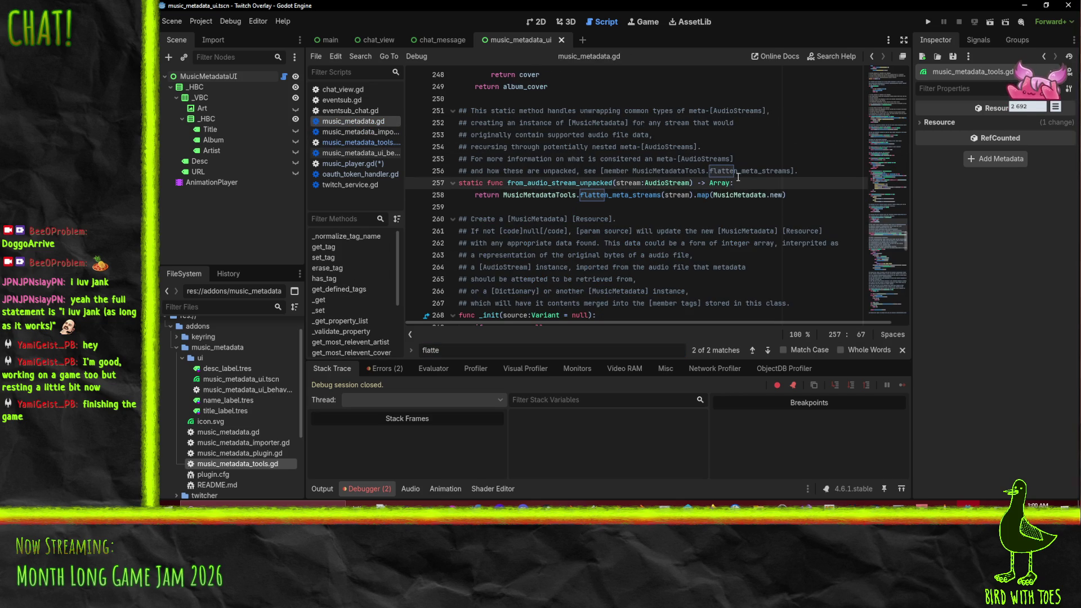
key("Right")
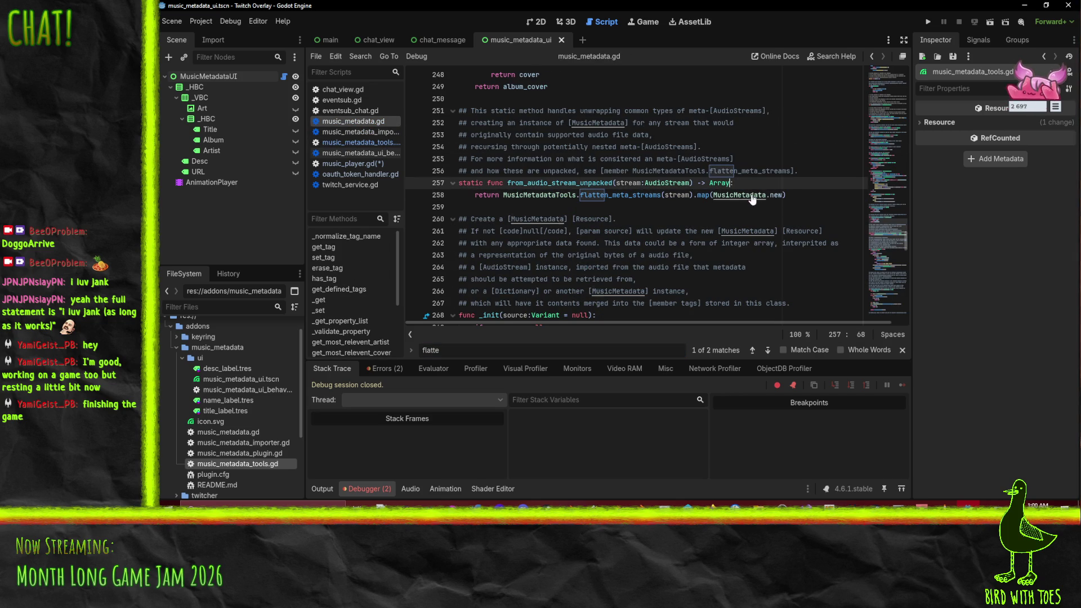
key("ctrl+v")
left_click(667, 195)
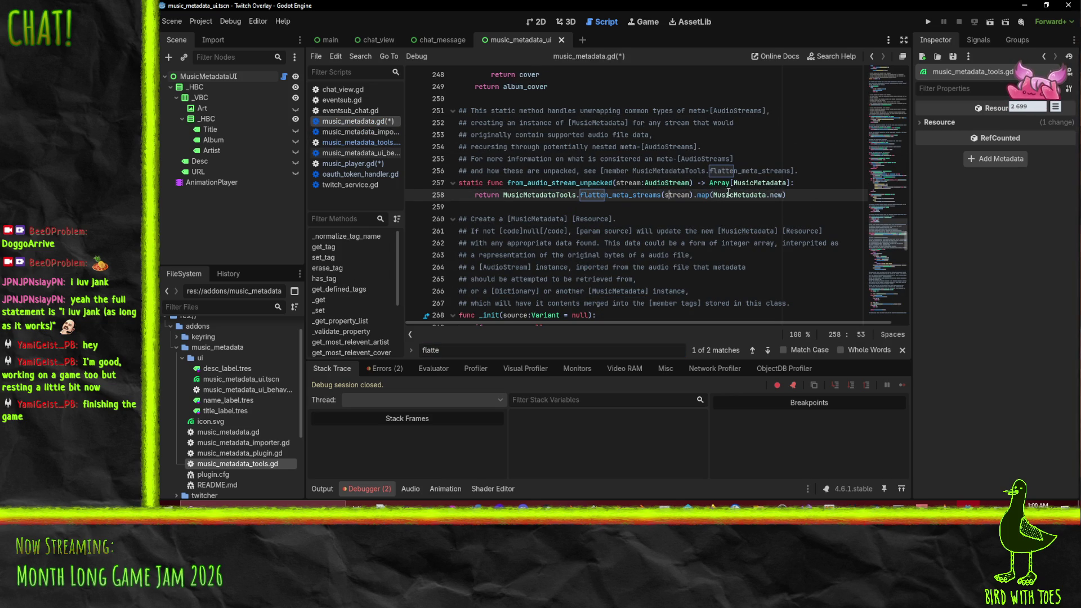
mouse_move(722, 195)
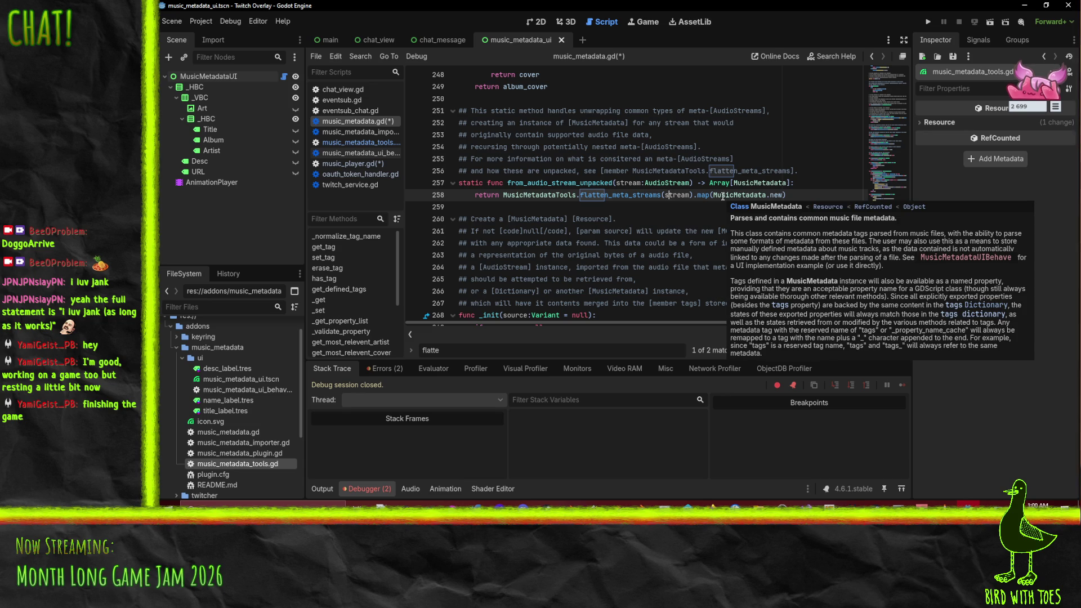
left_click(505, 195)
scroll(712, 234, "up", 1)
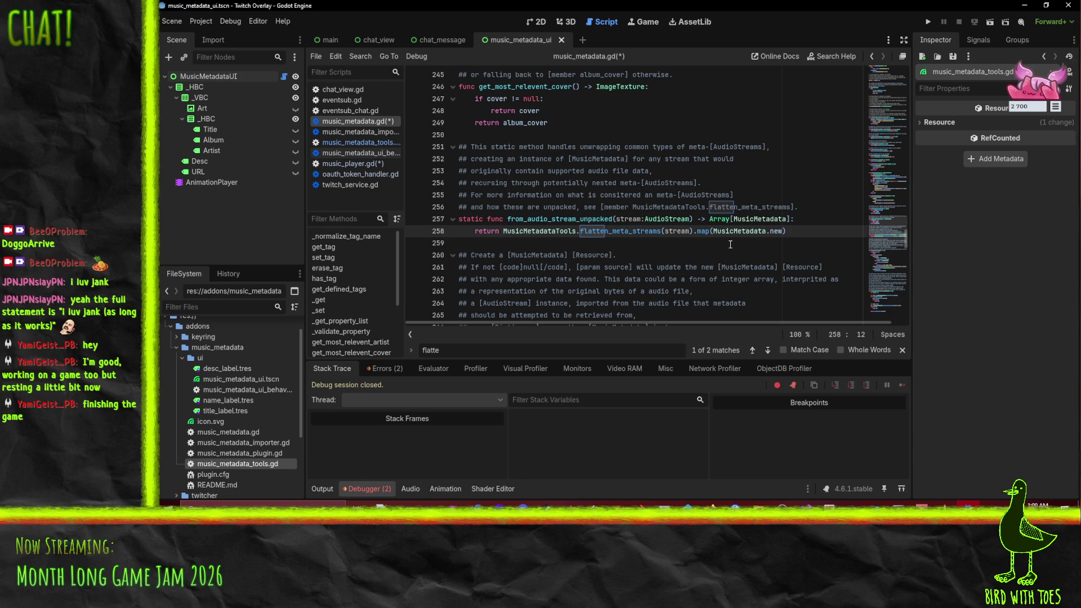
scroll(726, 244, "down", 1)
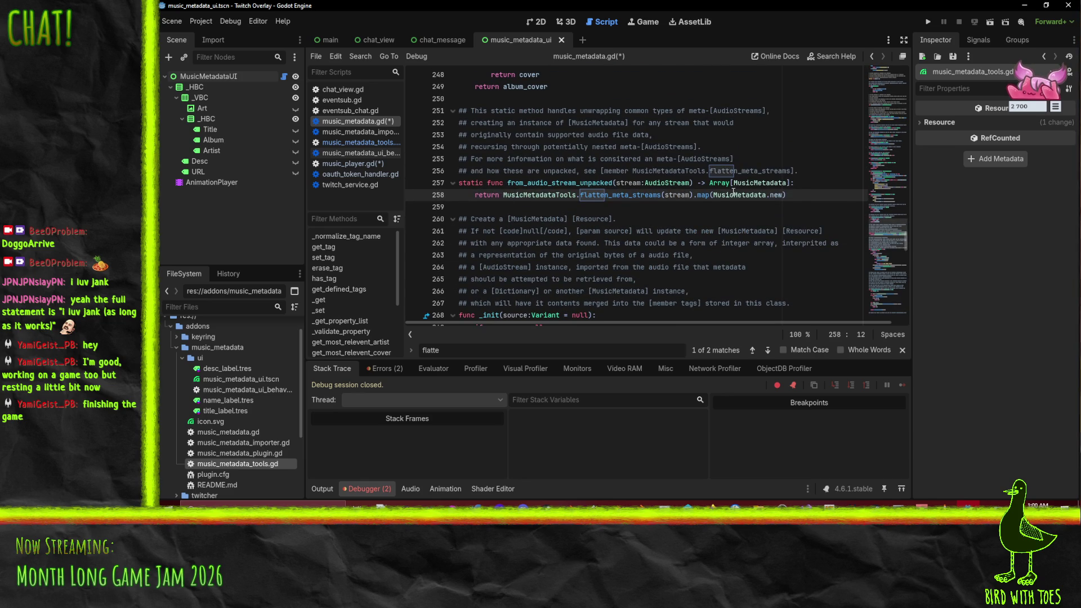
- Move through music_player.gd and music_metadata_ui_behave.gd to reach music_metadata_tools.gd
left_click(354, 164)
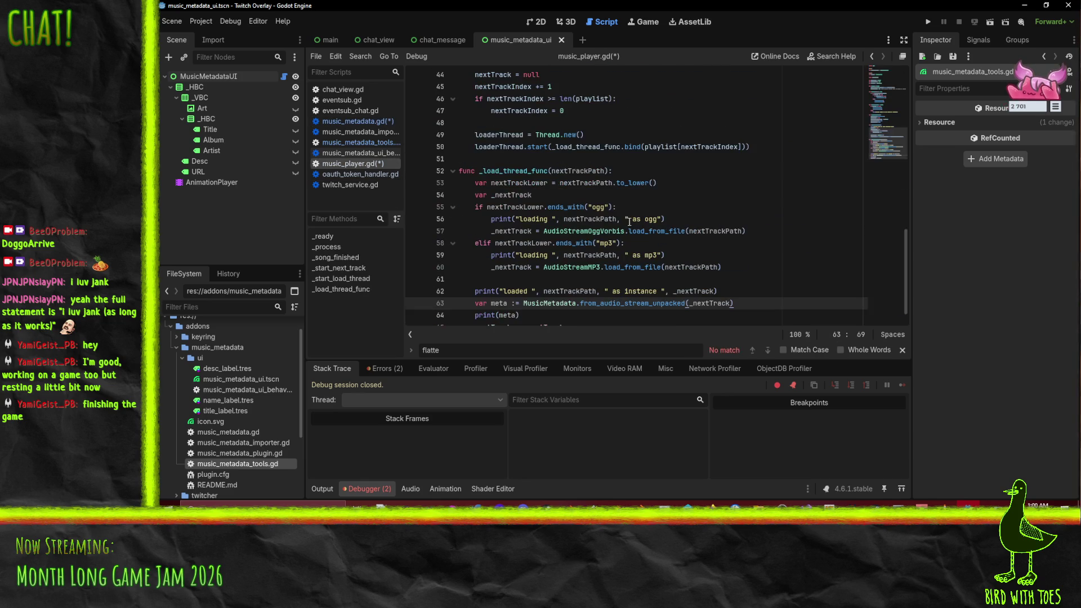
scroll(662, 268, "down", 1)
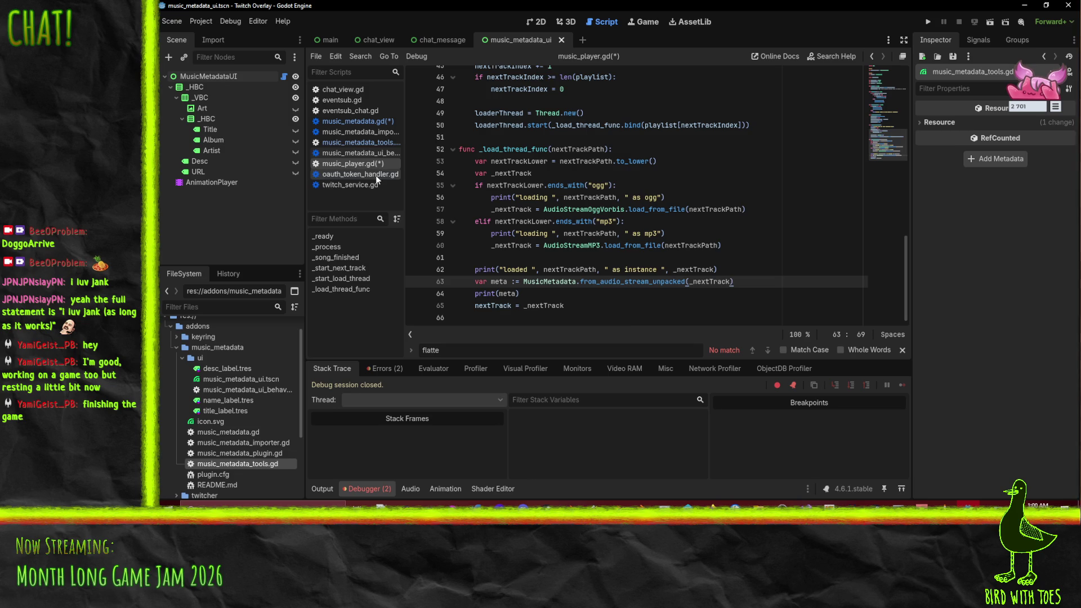
left_click(379, 151)
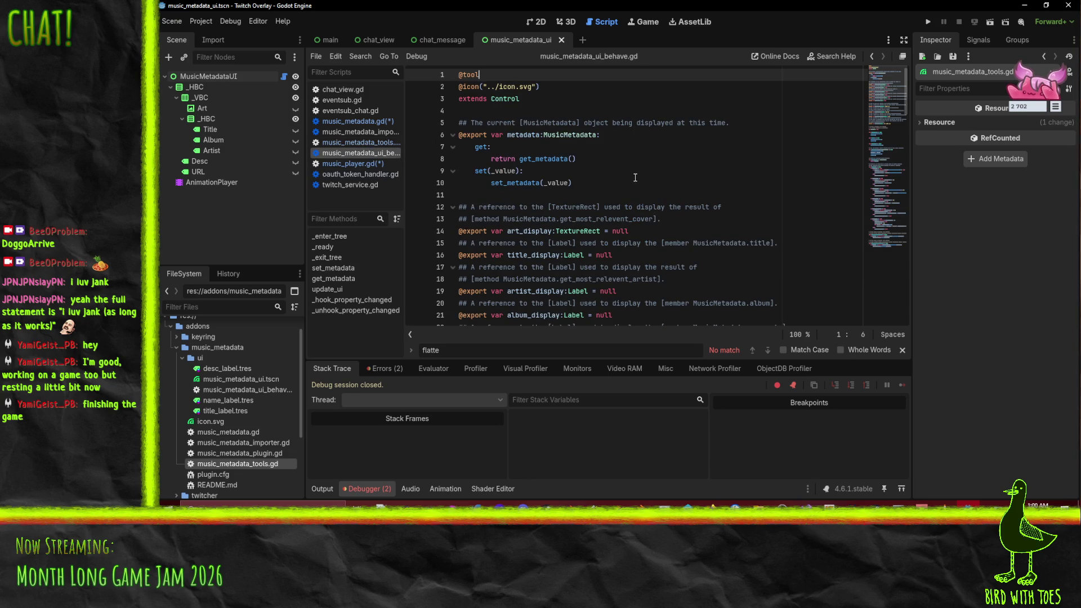
left_click(369, 143)
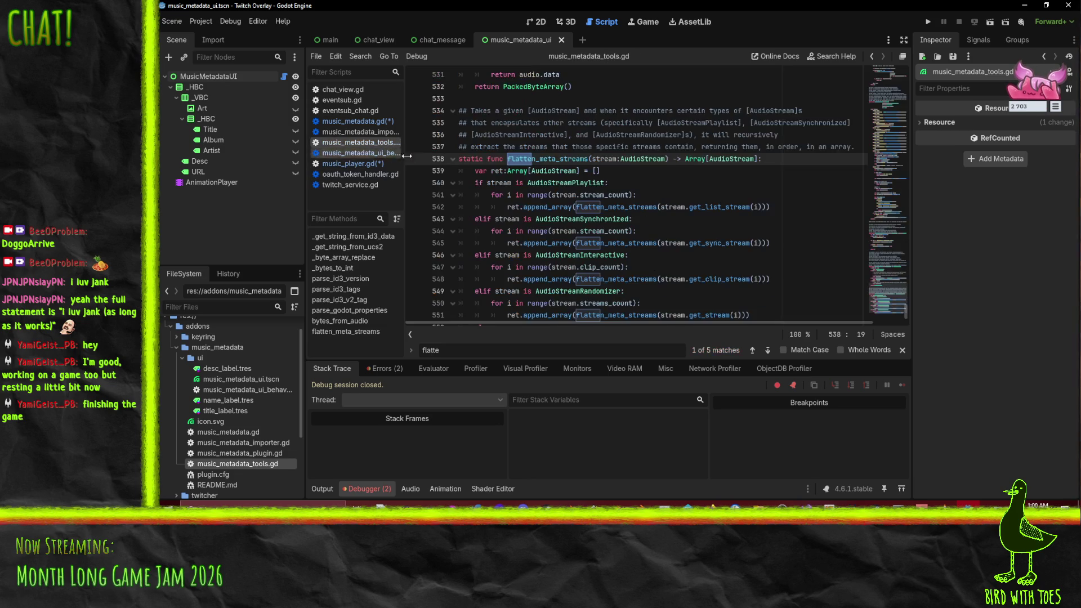
scroll(650, 179, "down", 1)
- Read the flatten_meta_streams function from its signature through line 541
left_click(711, 151)
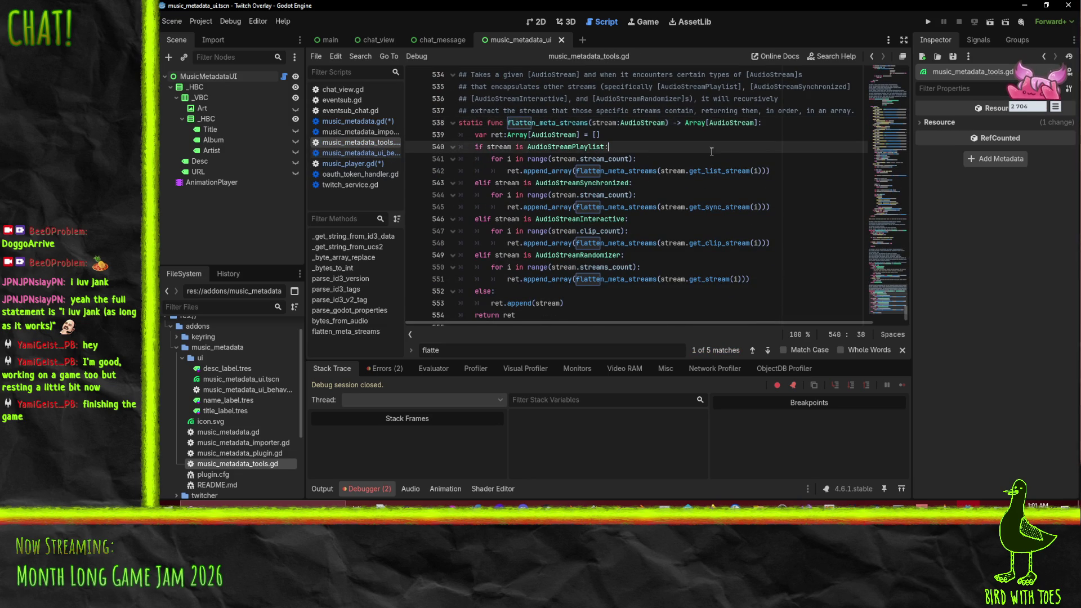
left_click(637, 123)
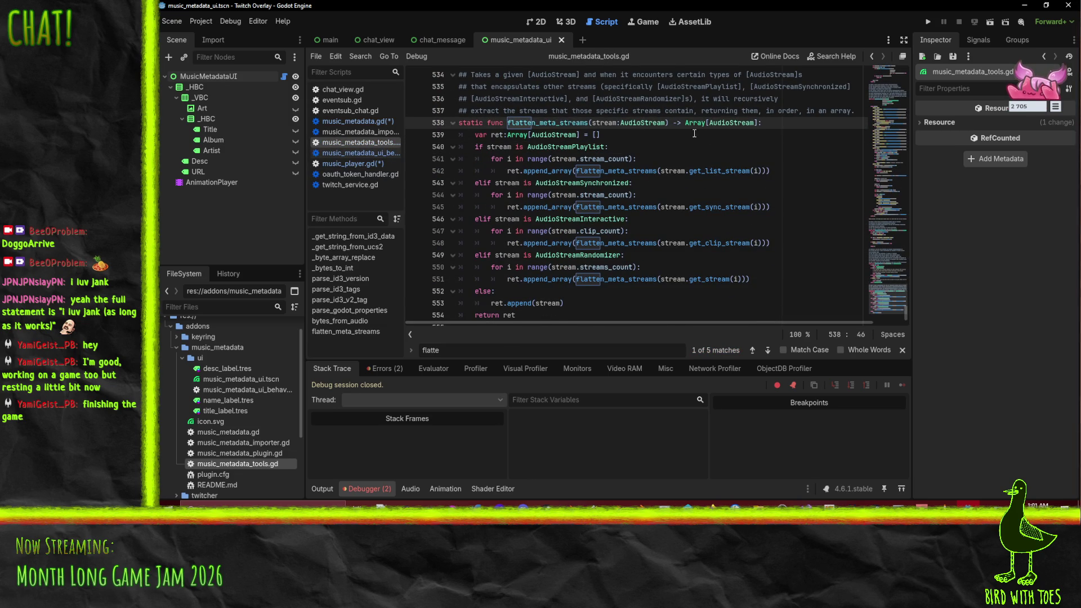
scroll(690, 134, "down", 1)
scroll(684, 134, "up", 1)
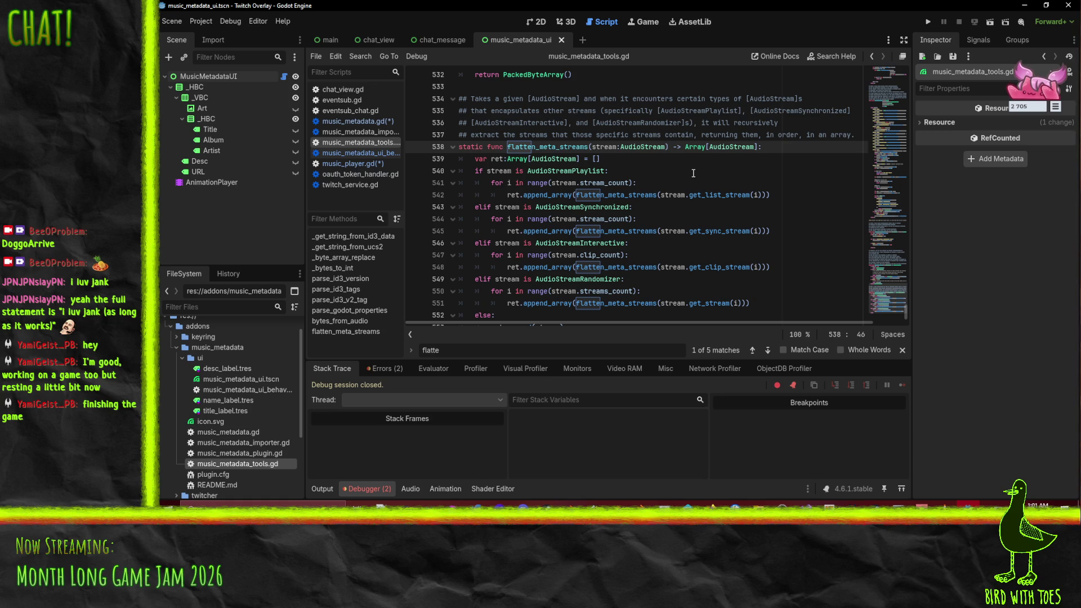
mouse_move(686, 196)
scroll(801, 191, "down", 1)
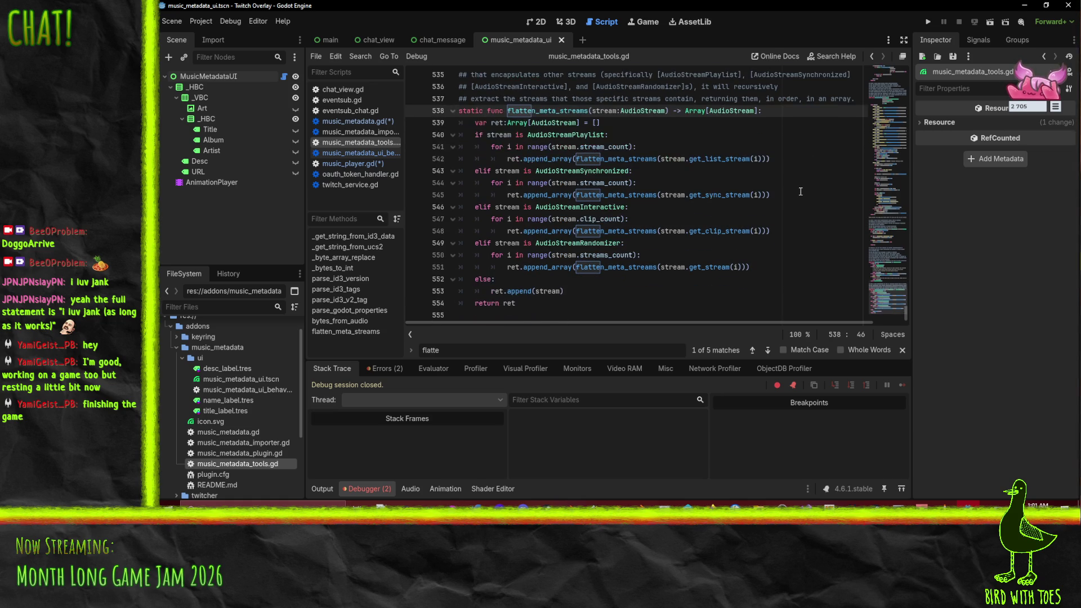
scroll(800, 192, "up", 1)
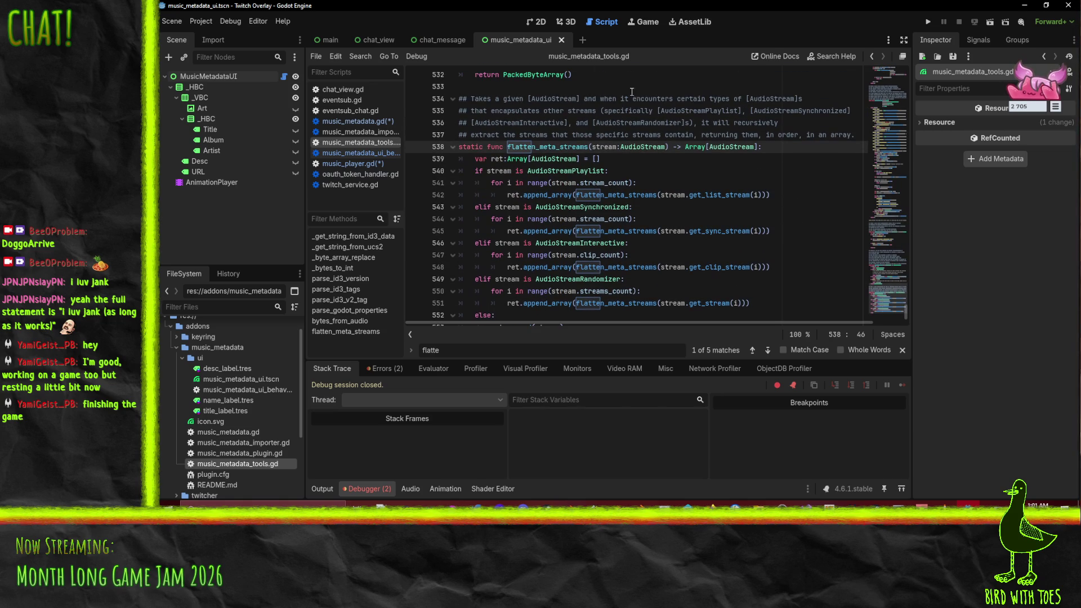
left_click(732, 182)
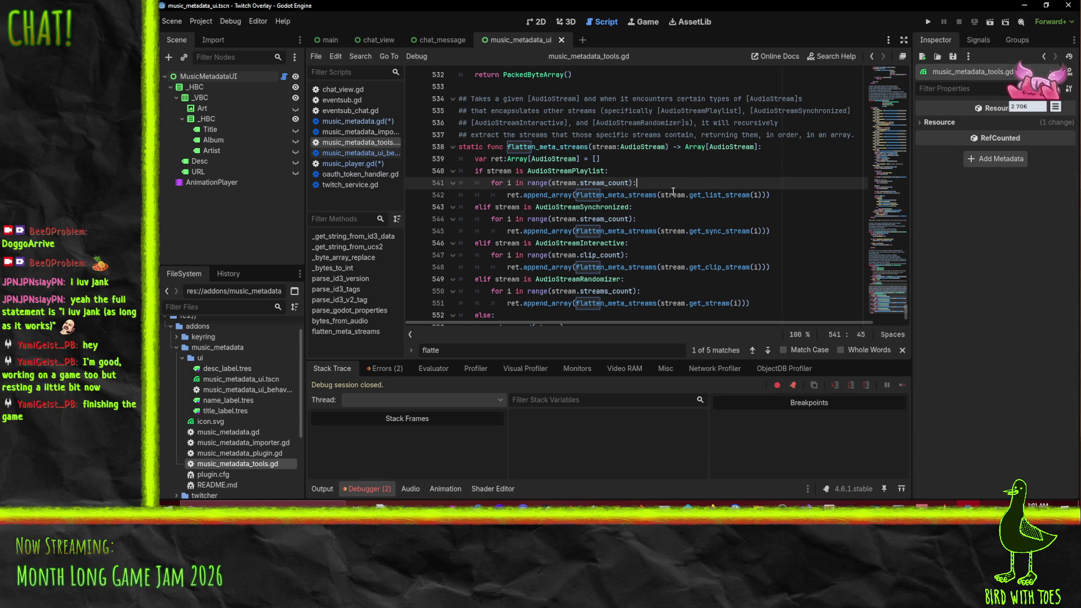
- Return to music_metadata.gd and select the flatten_meta_streams call on line 258
scroll(693, 170, "down", 1)
scroll(693, 170, "up", 1)
scroll(696, 181, "up", 1)
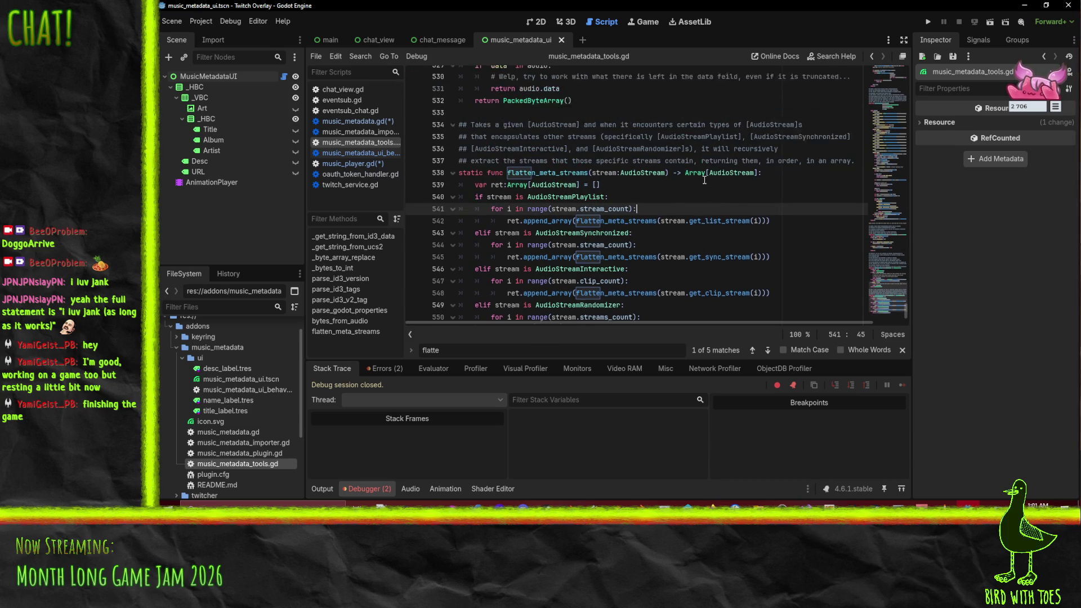
left_click(369, 122)
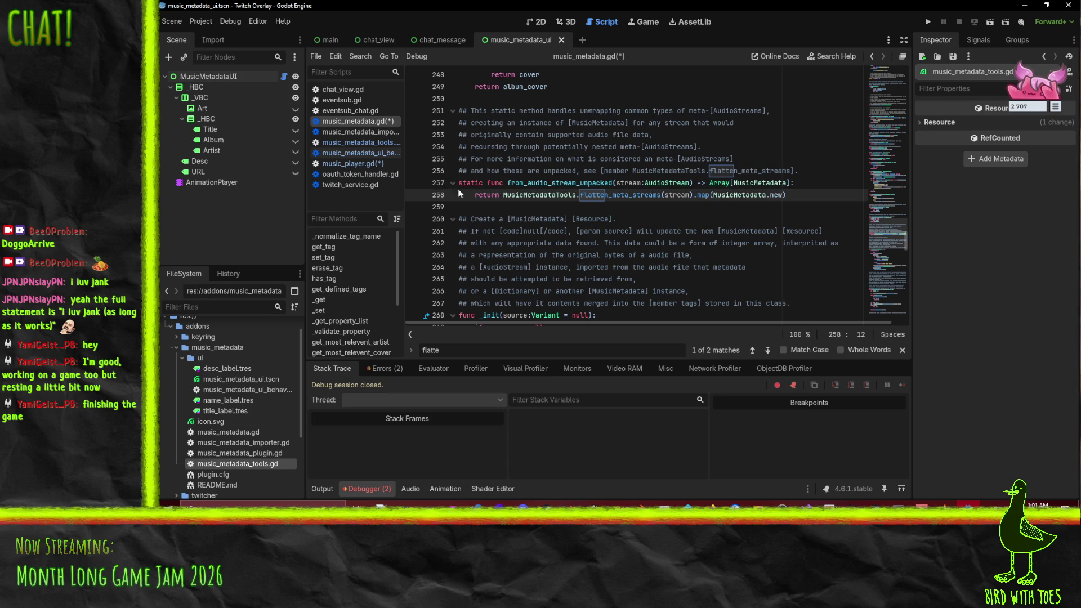
left_click_drag(503, 195, 712, 195)
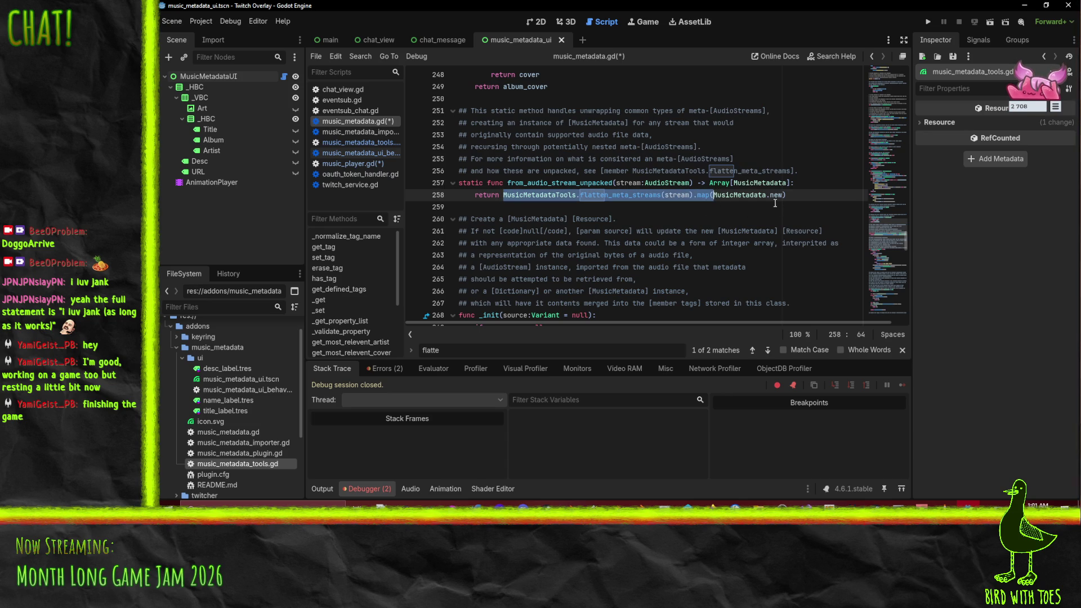
- Replace from_audio_stream_unpacked with new on line 63 of music_player.gd and save
double_click(740, 194)
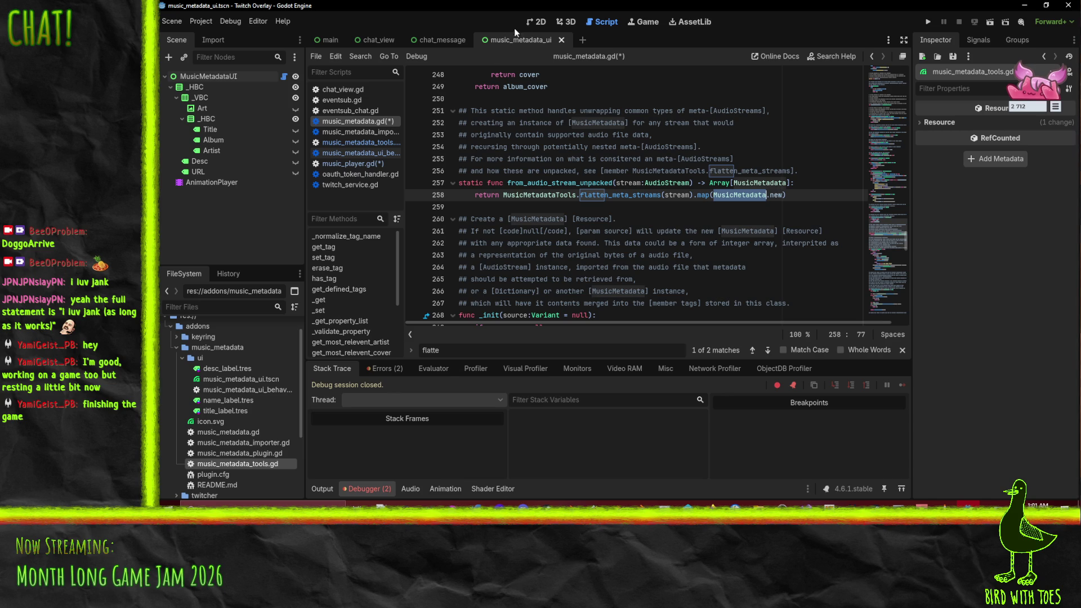
left_click(326, 162)
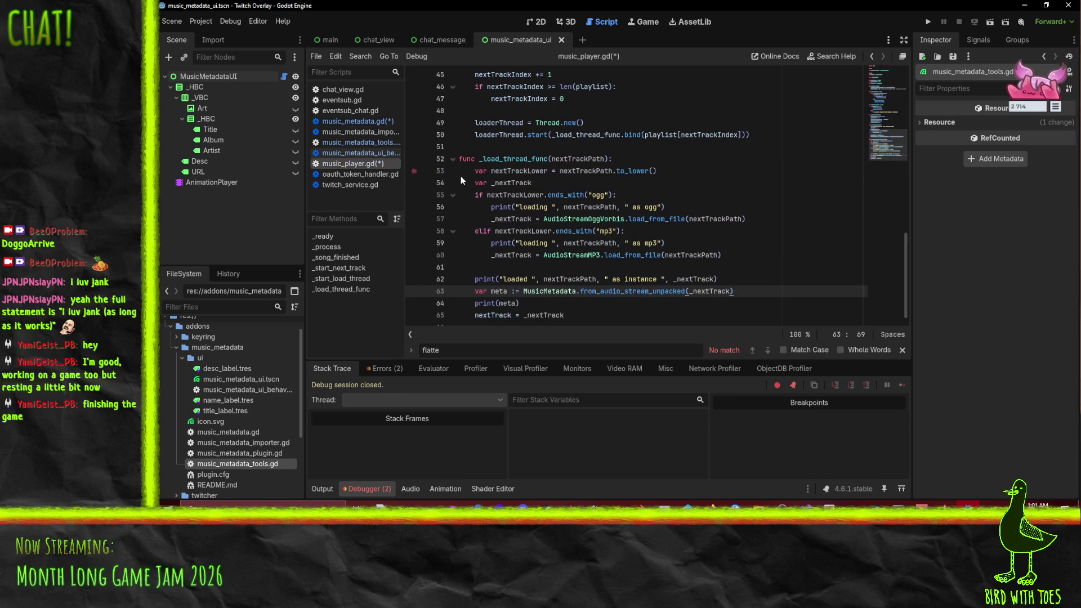
double_click(585, 292)
type("new")
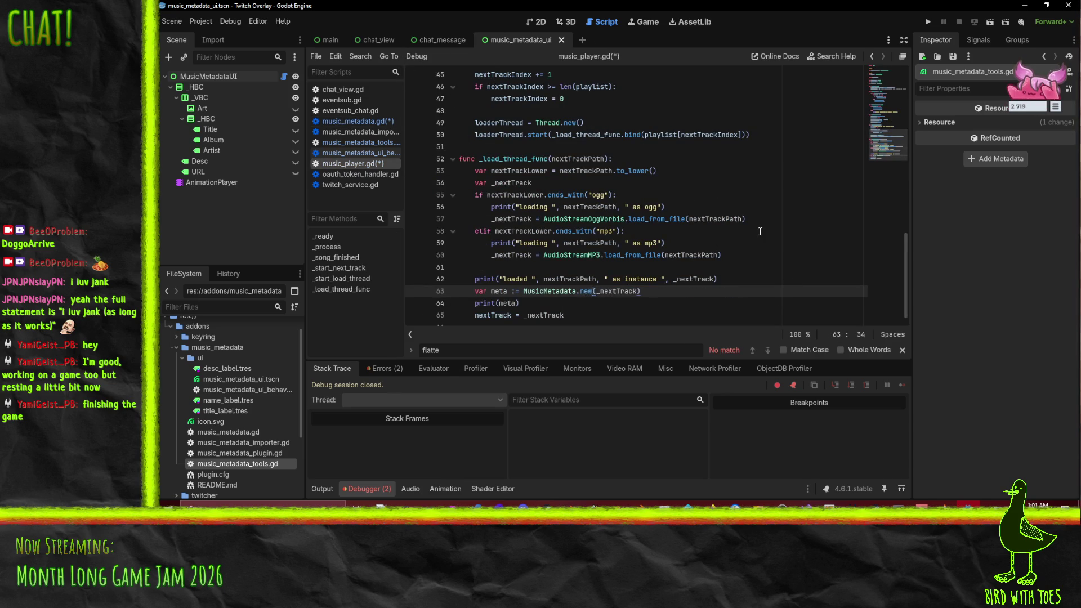
key("ctrl+s")
left_click(673, 293)
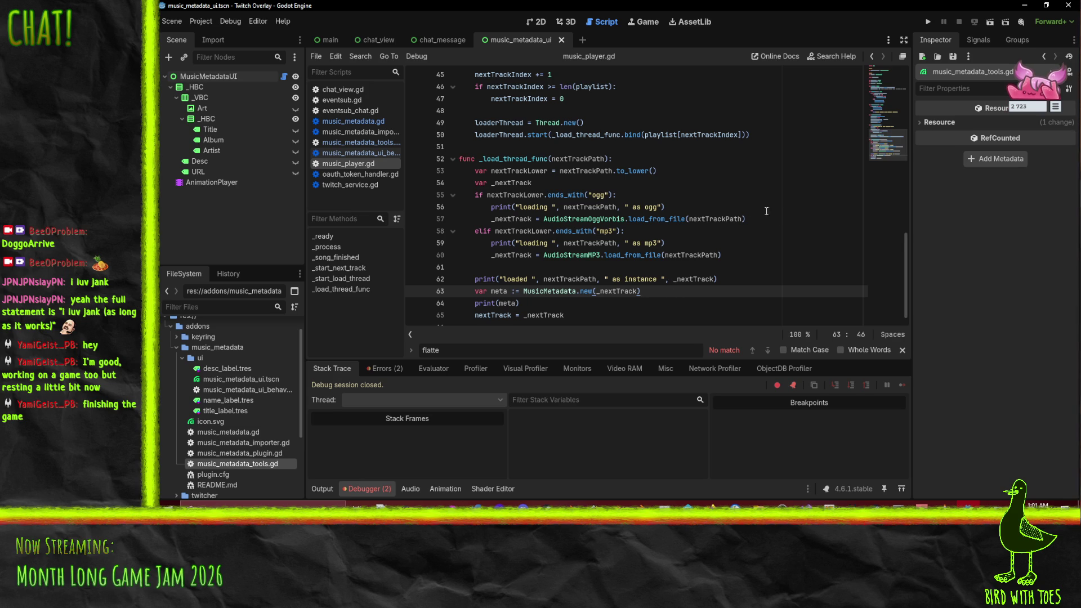
- Run the project, resume past the break, stop it, and check the Resource line in Output
left_click(924, 25)
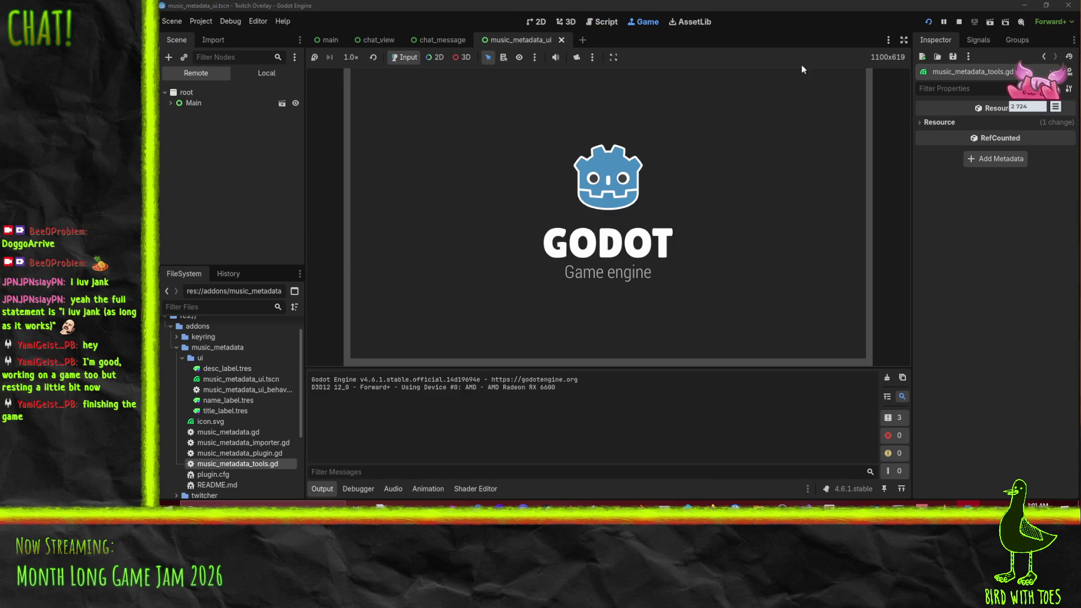
left_click(944, 21)
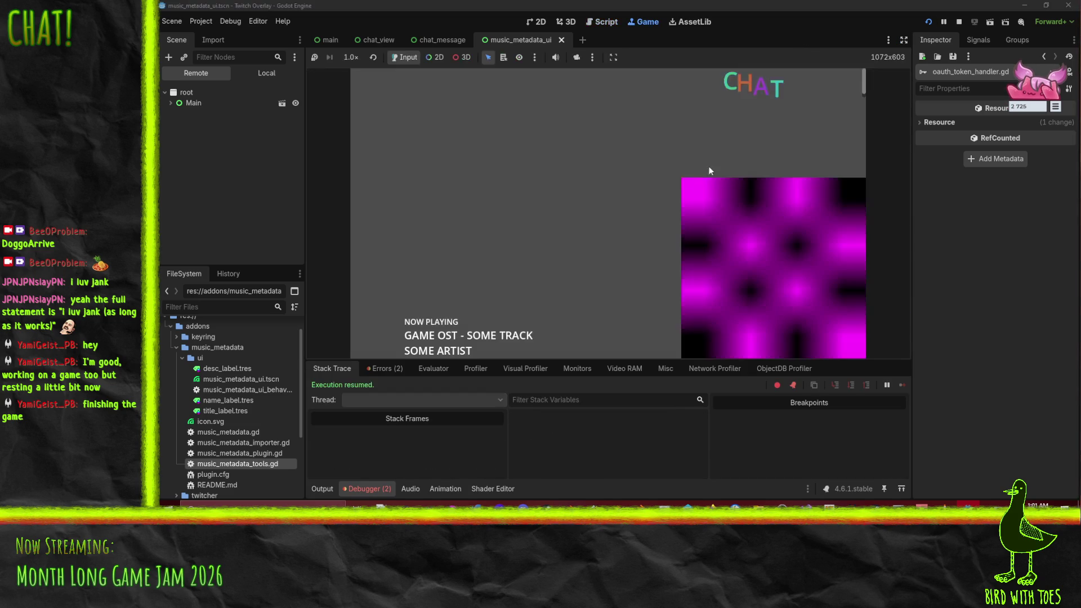
left_click(959, 22)
left_click(322, 488)
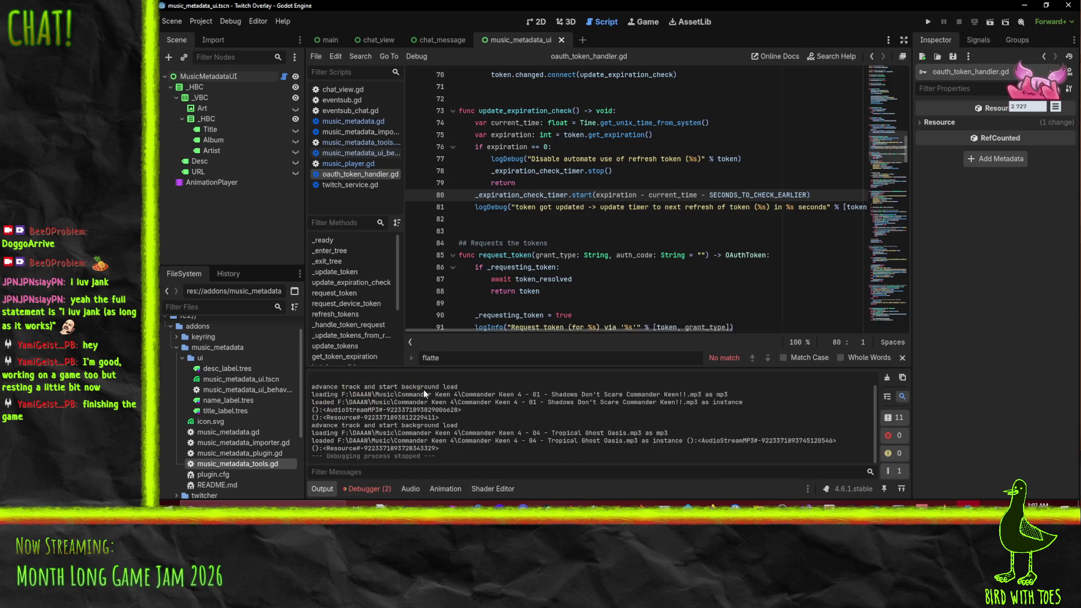
scroll(315, 433, "up", 2)
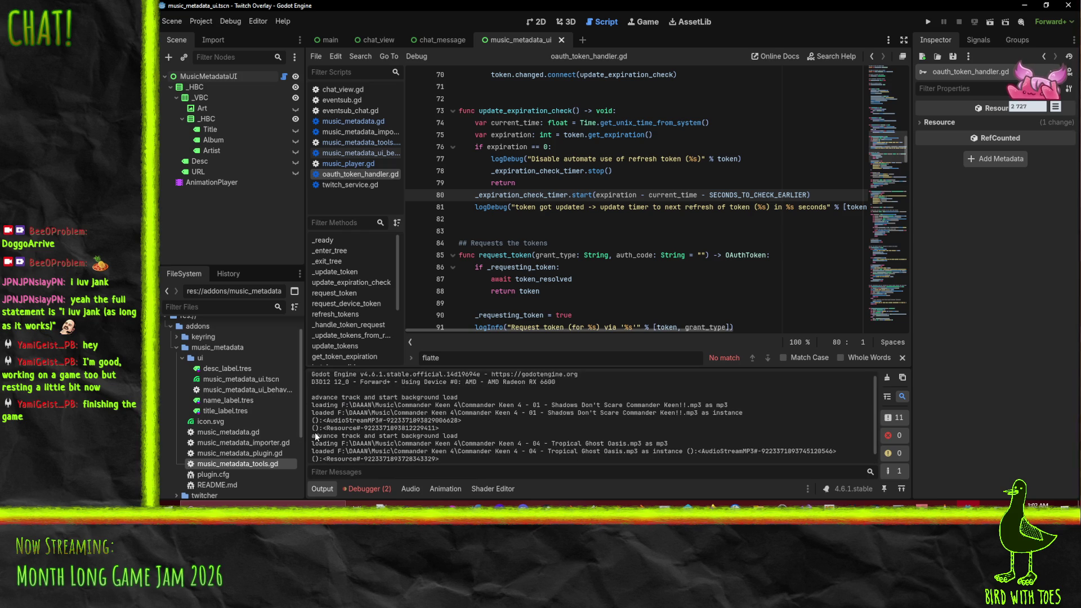
double_click(313, 427)
triple_click(469, 429)
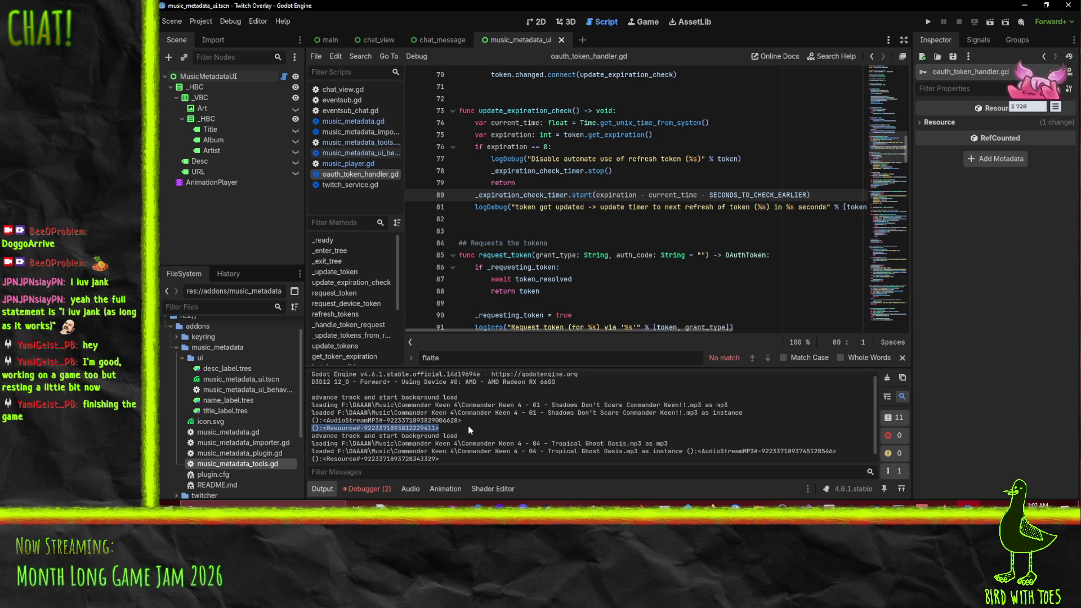
- Set a breakpoint on line 64, print(meta), in music_player.gd
scroll(551, 281, "down", 5)
scroll(551, 281, "up", 5)
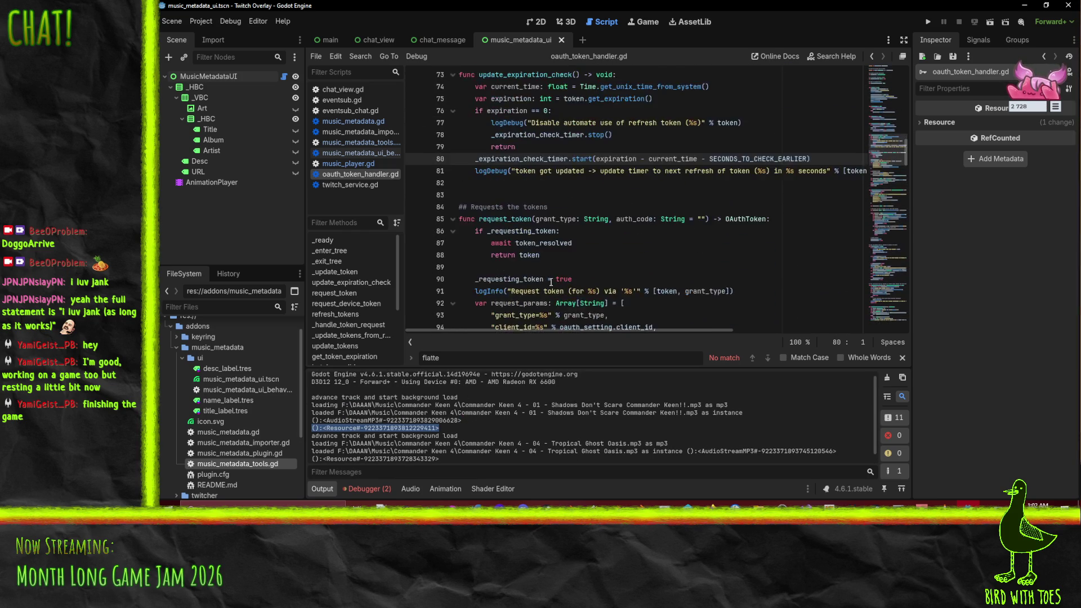
scroll(550, 281, "up", 2)
scroll(447, 194, "down", 5)
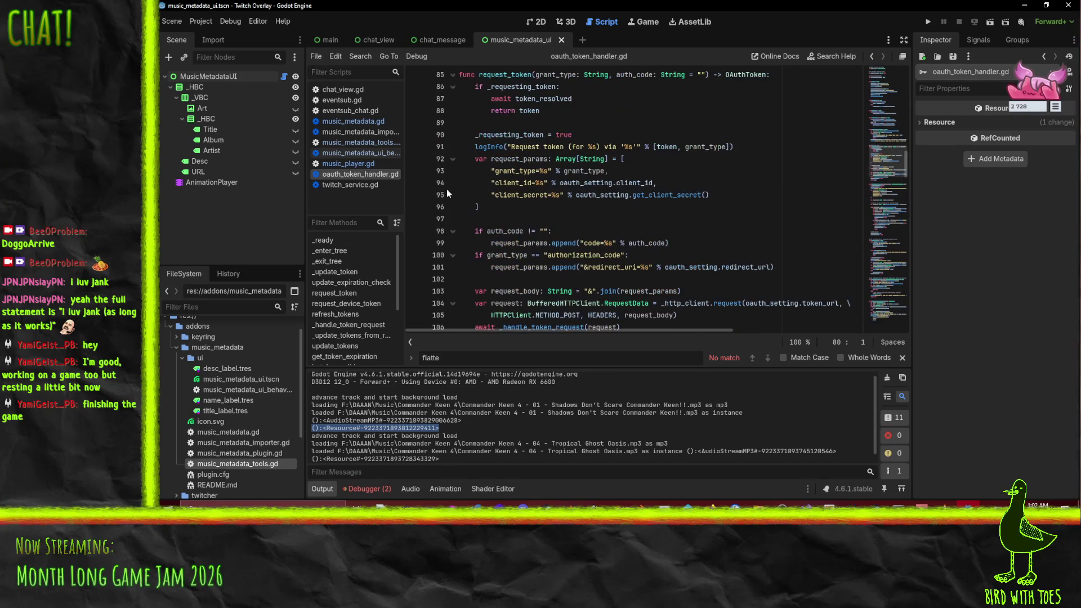
left_click(348, 163)
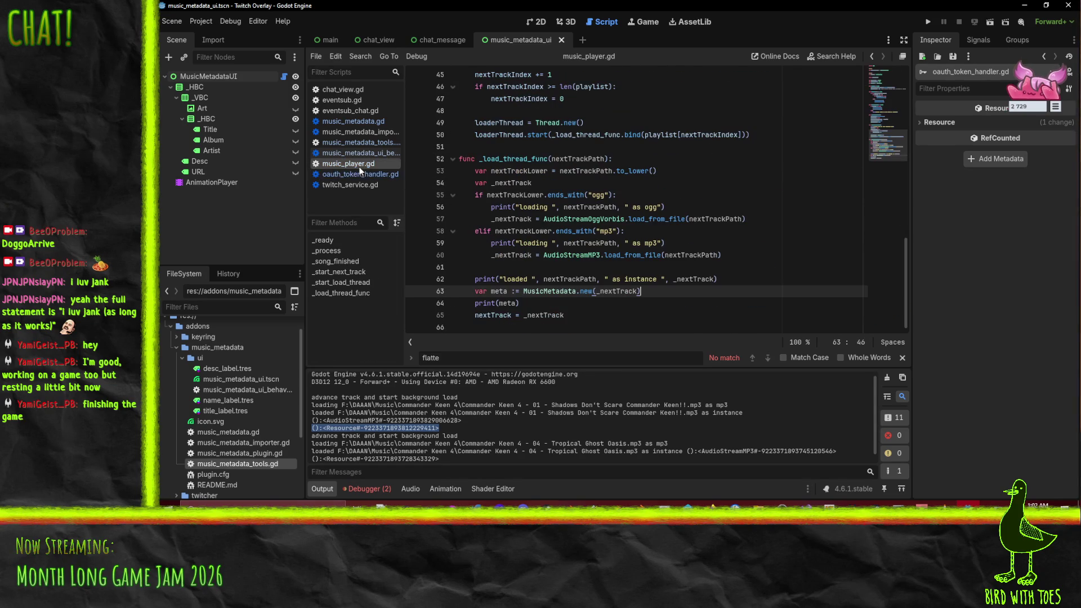
left_click(413, 307)
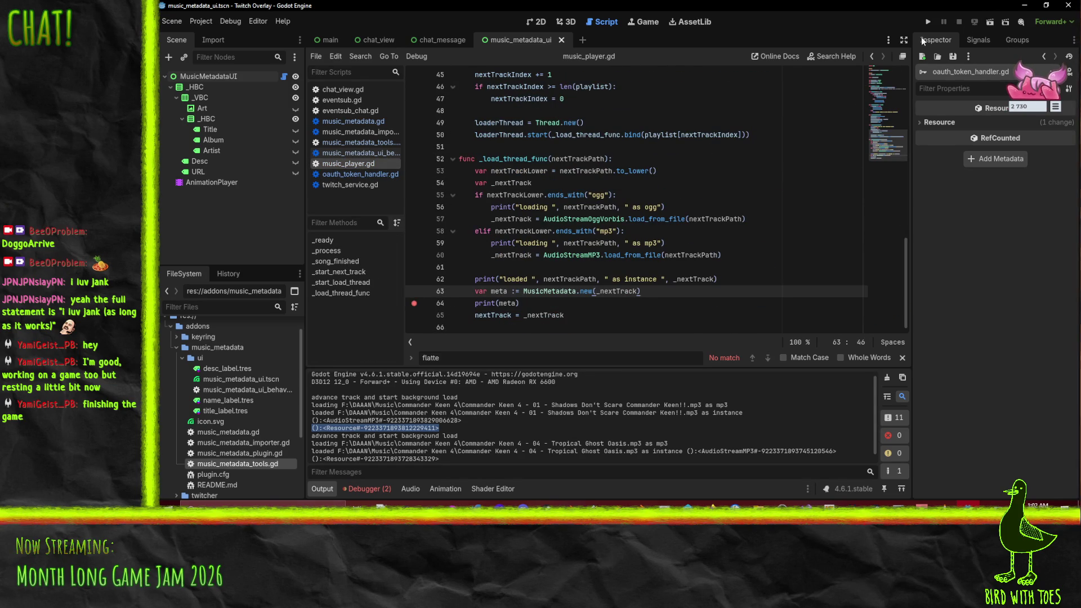
- Rerun to the line-64 breakpoint and inspect meta: title 'Shadows Don't Scare', genre Game, year 1991
left_click(928, 21)
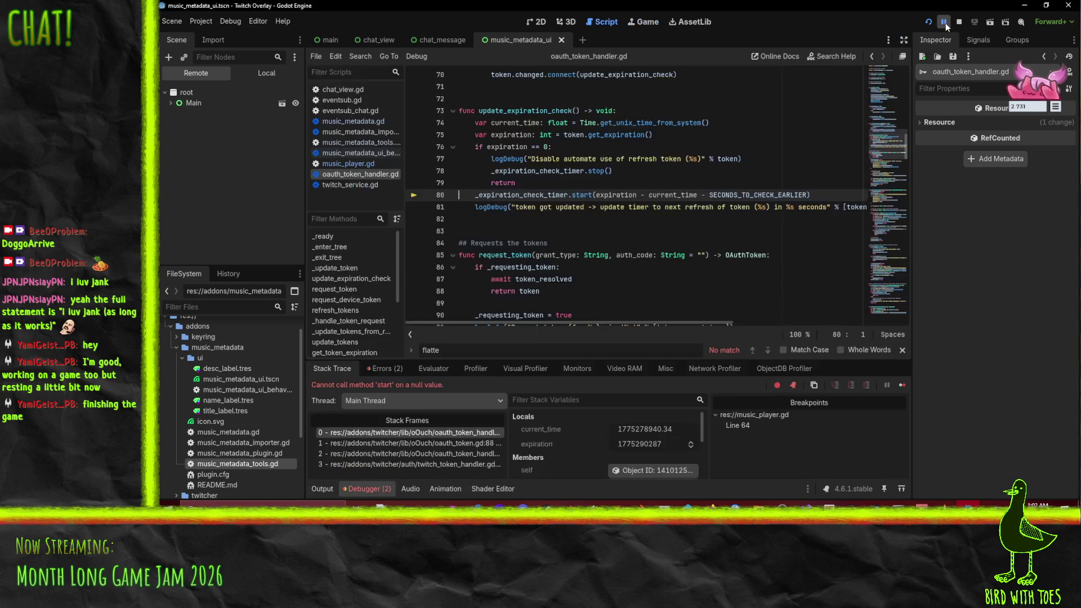
left_click(945, 23)
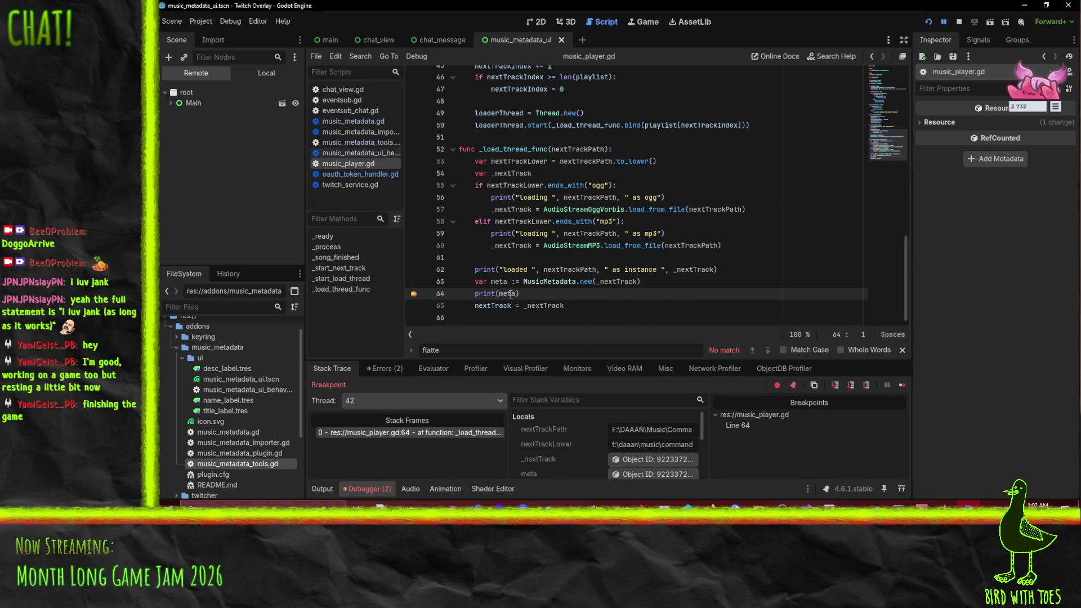
mouse_move(510, 294)
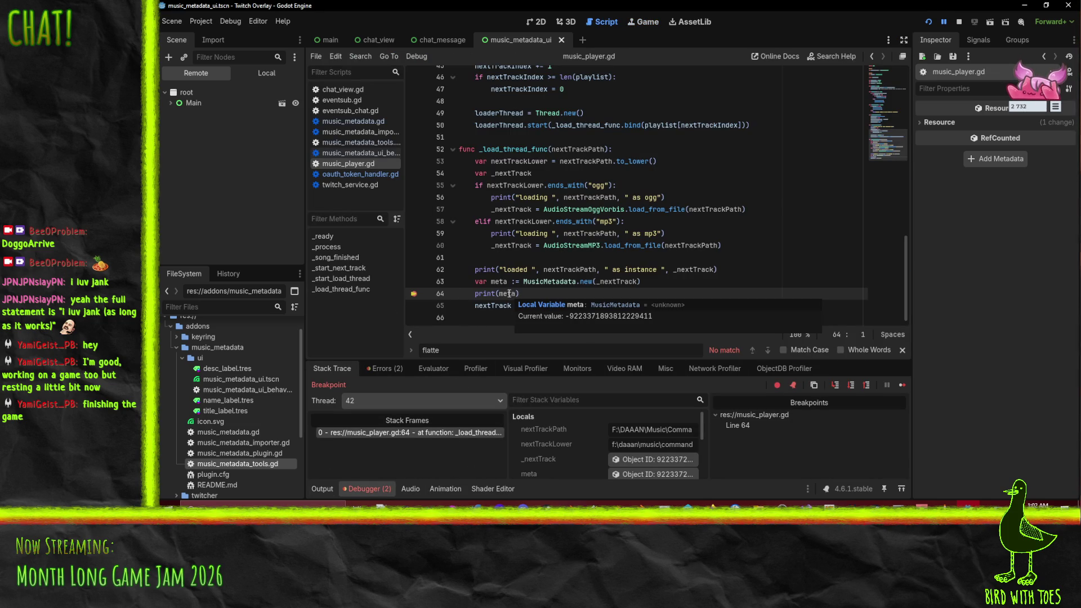
mouse_move(500, 284)
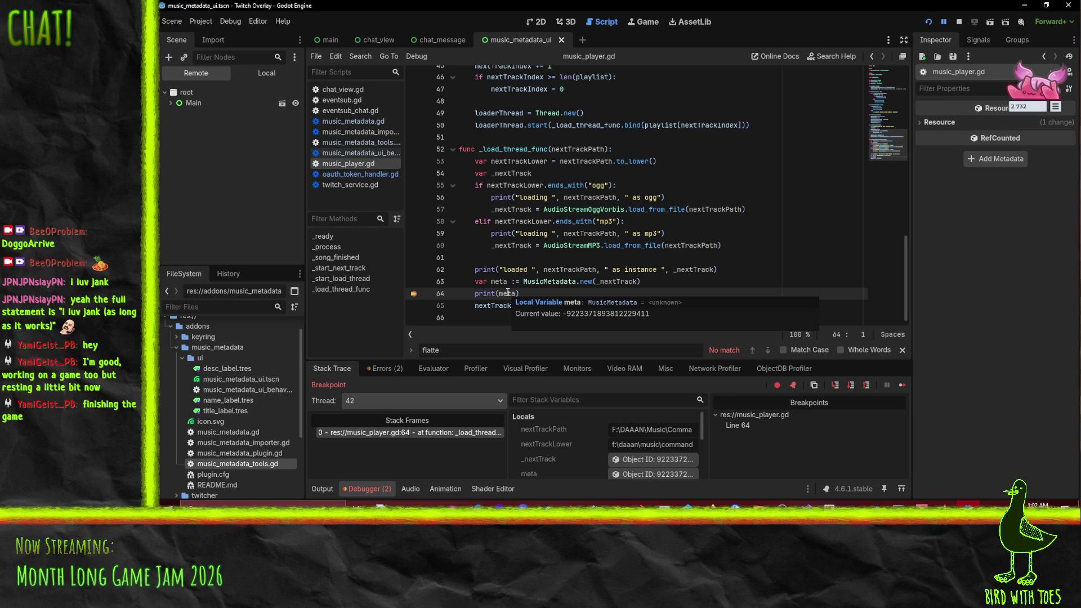
left_click(660, 476)
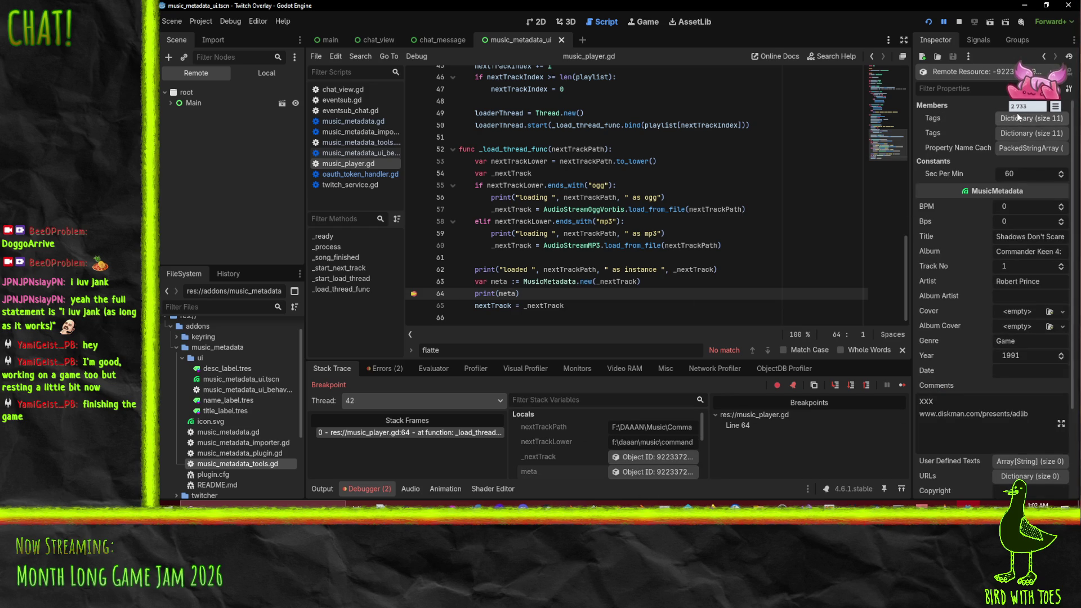
- Expand meta's 11-entry Tags dictionary, showing duration 48.602, then scroll music_player.gd to the top
left_click(1042, 122)
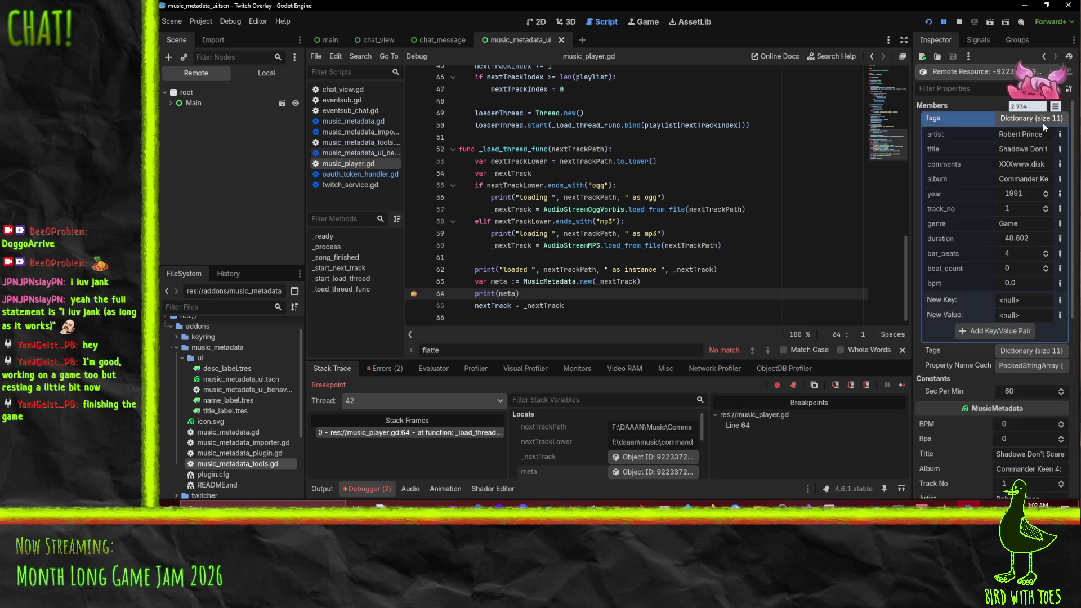
left_click(1024, 354)
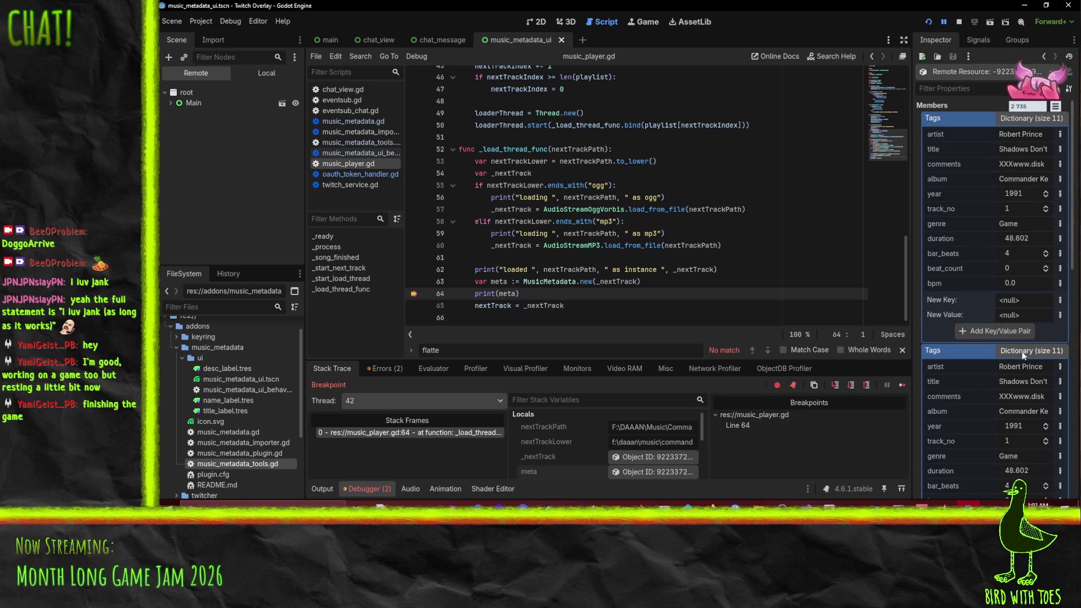
left_click(1022, 353)
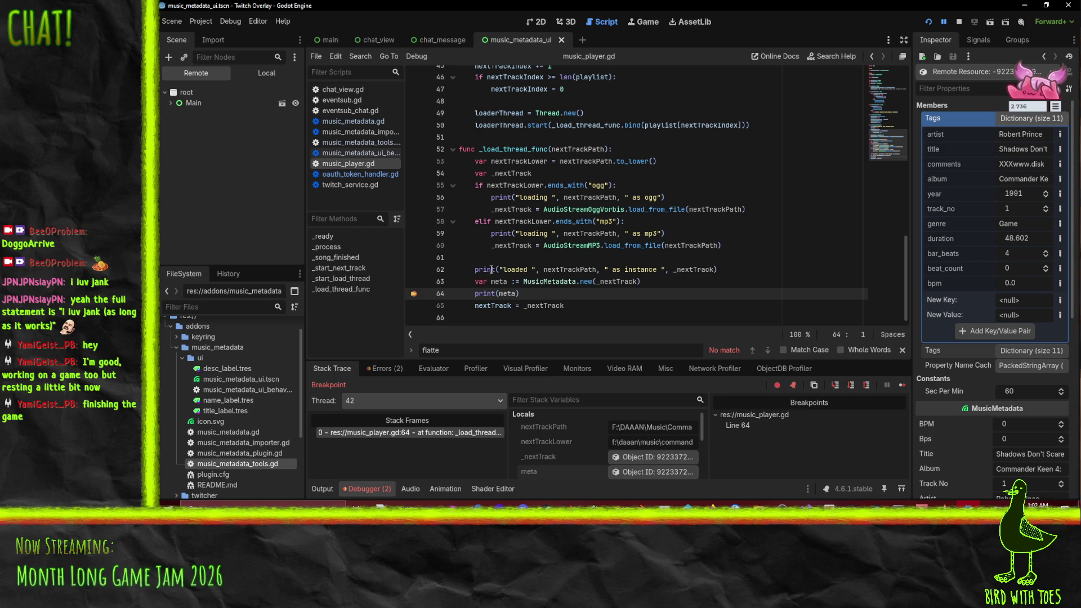
left_click(540, 296)
scroll(560, 263, "up", 15)
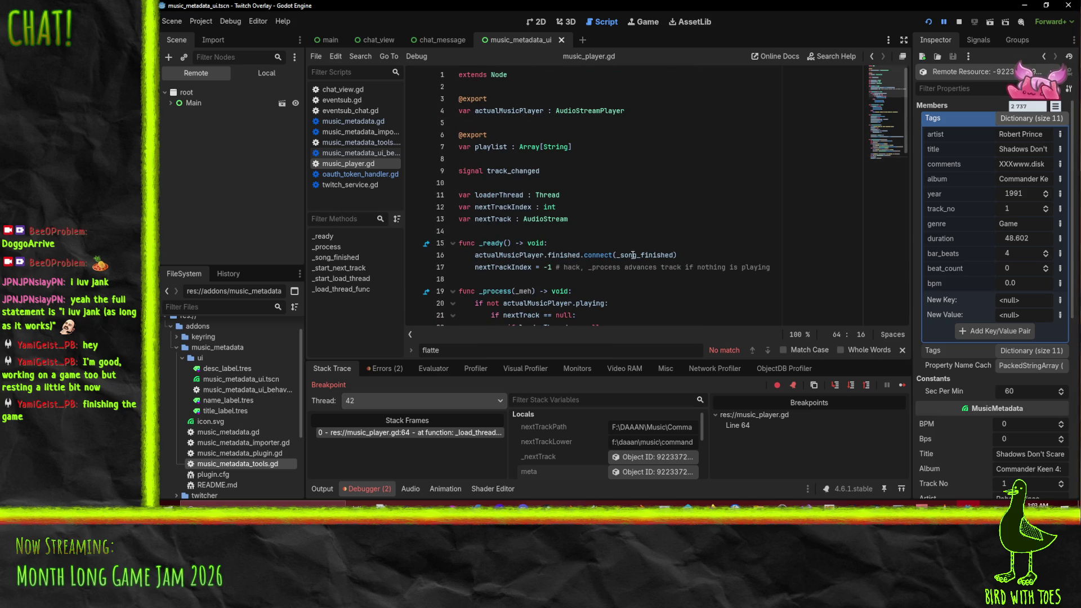
- Declare 'var metadata : MusicMetadata' on a new line after the nextTrack declaration
left_click(581, 216)
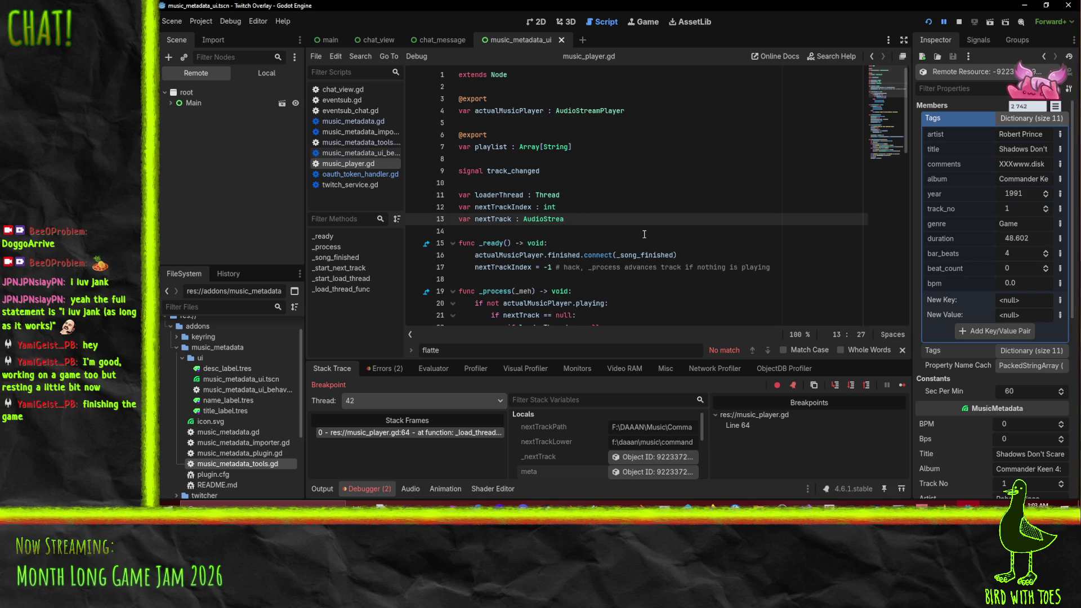
type("m")
key("Return")
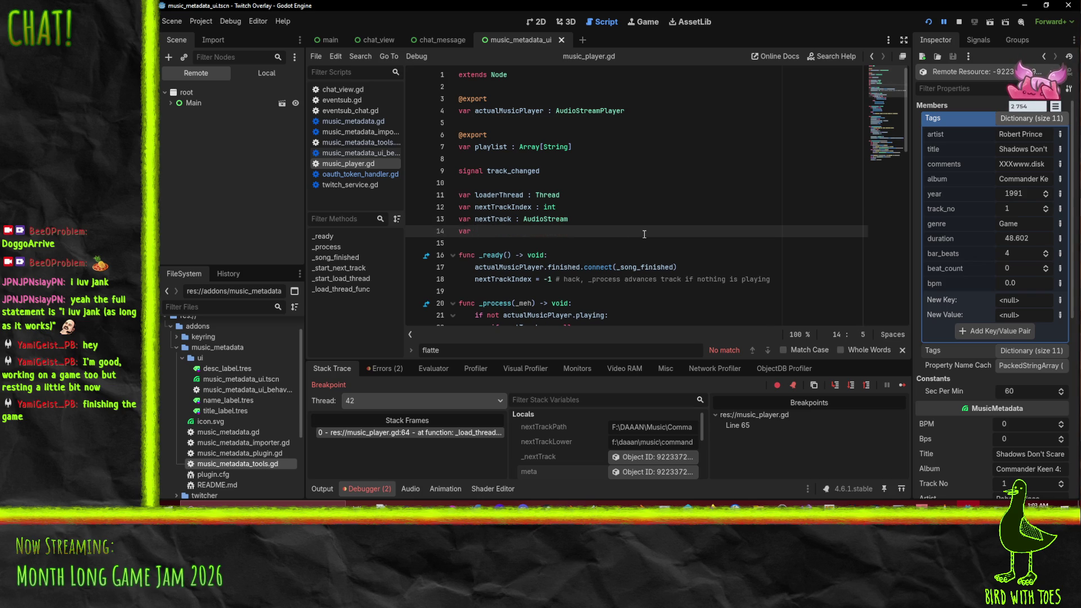
type("metadata")
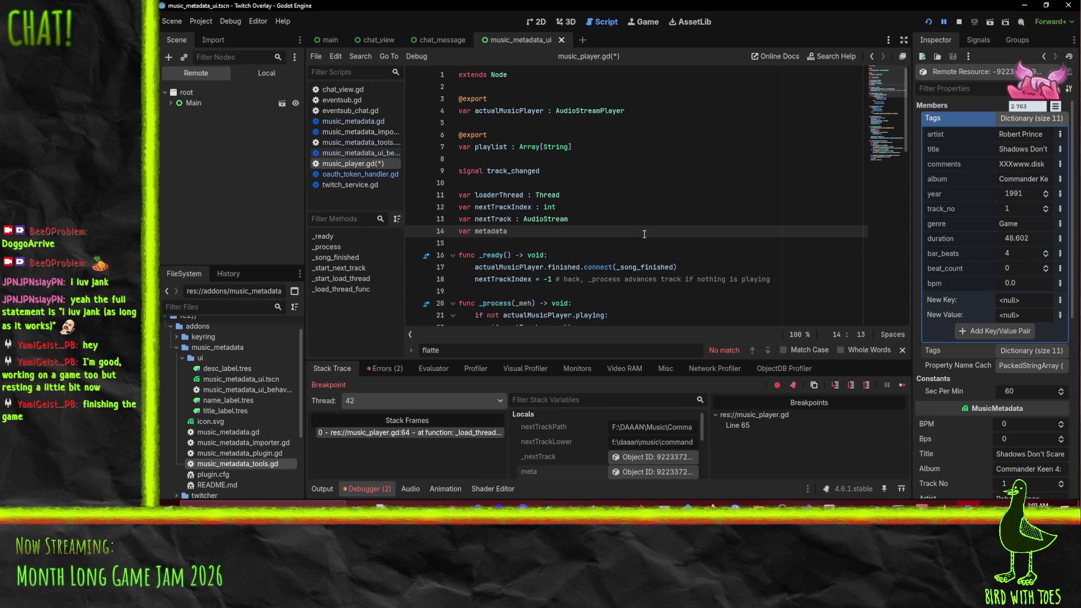
scroll(644, 234, "down", 15)
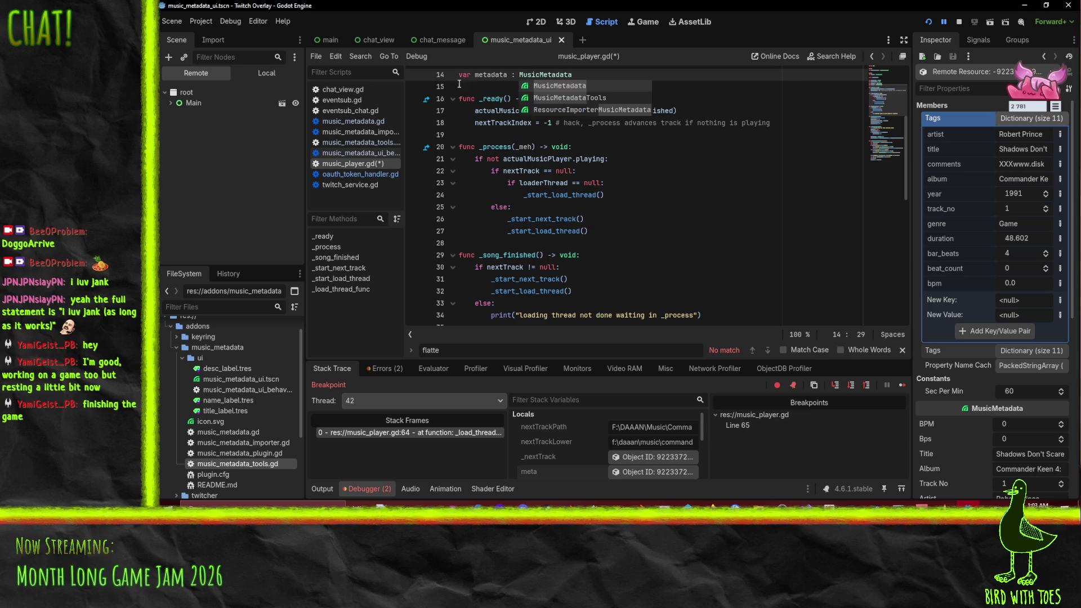
key("ctrl+z")
- Replace the print(meta) debug line in _load_thread_func with 'metadata = meta'
scroll(625, 225, "down", 10)
scroll(610, 203, "down", 2)
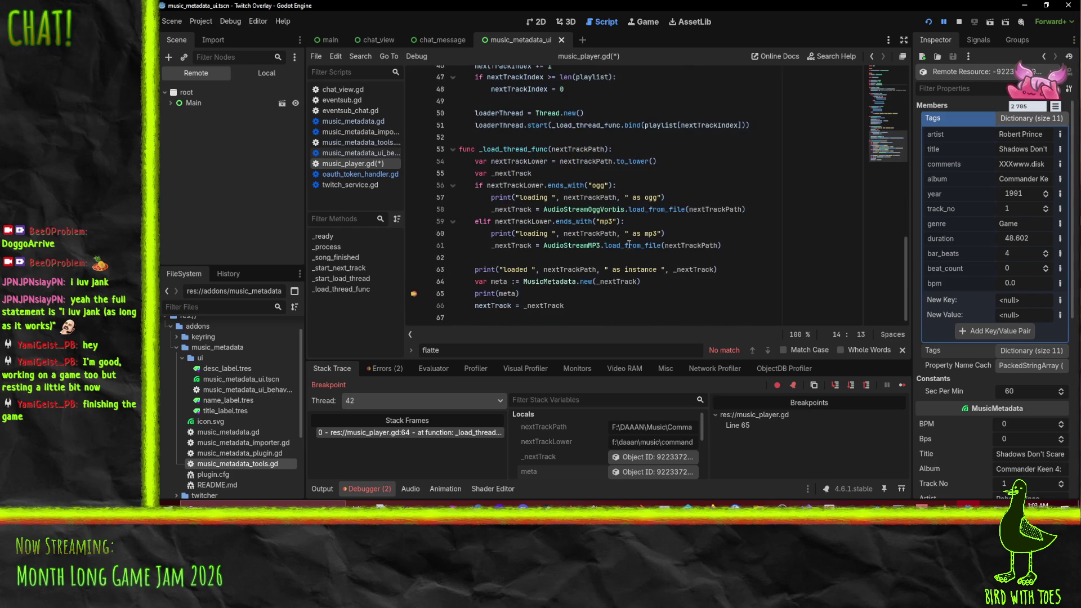
left_click(559, 294)
key("ctrl+shift+k")
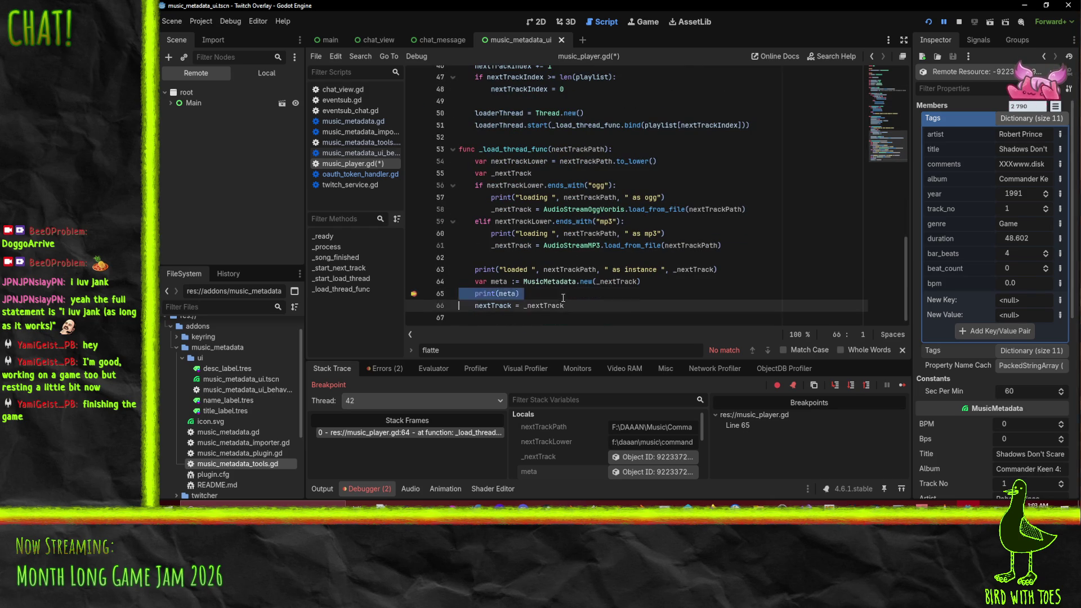
key("End")
key("Return")
type("metadata=")
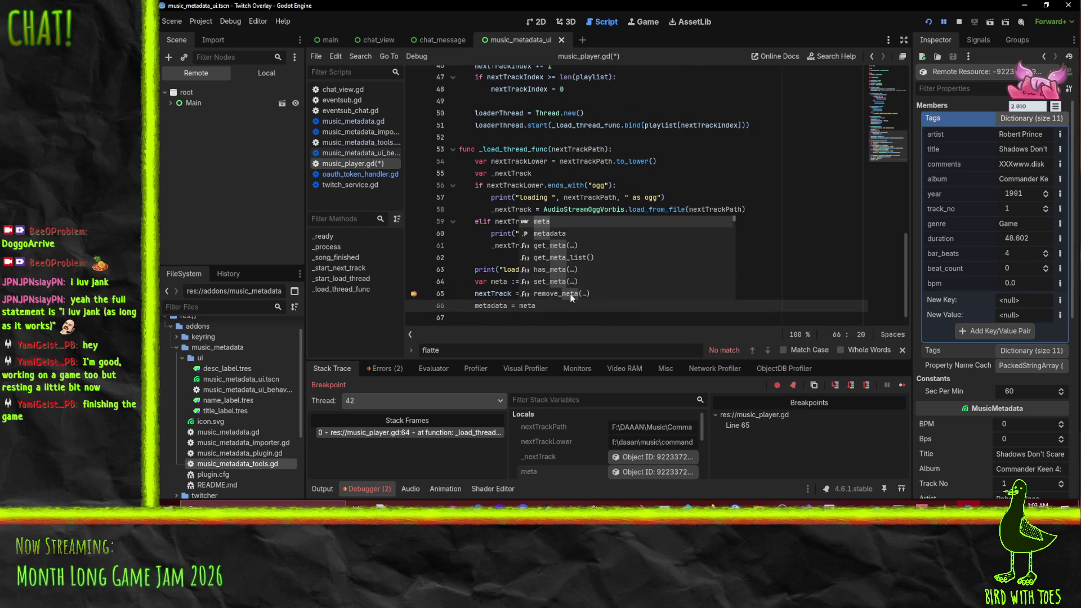
scroll(587, 308, "up", 10)
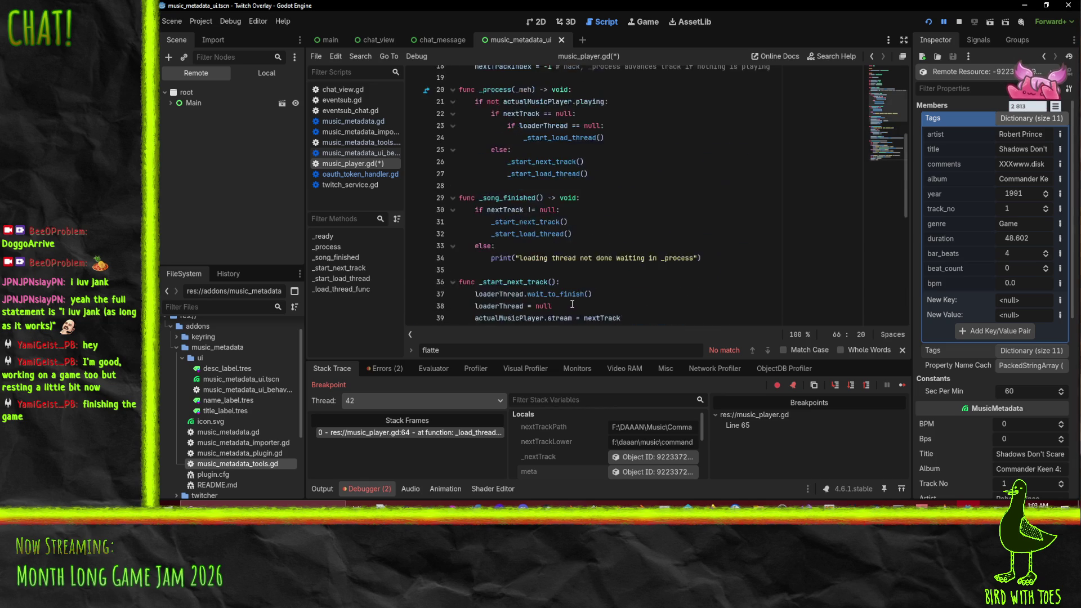
scroll(556, 228, "up", 2)
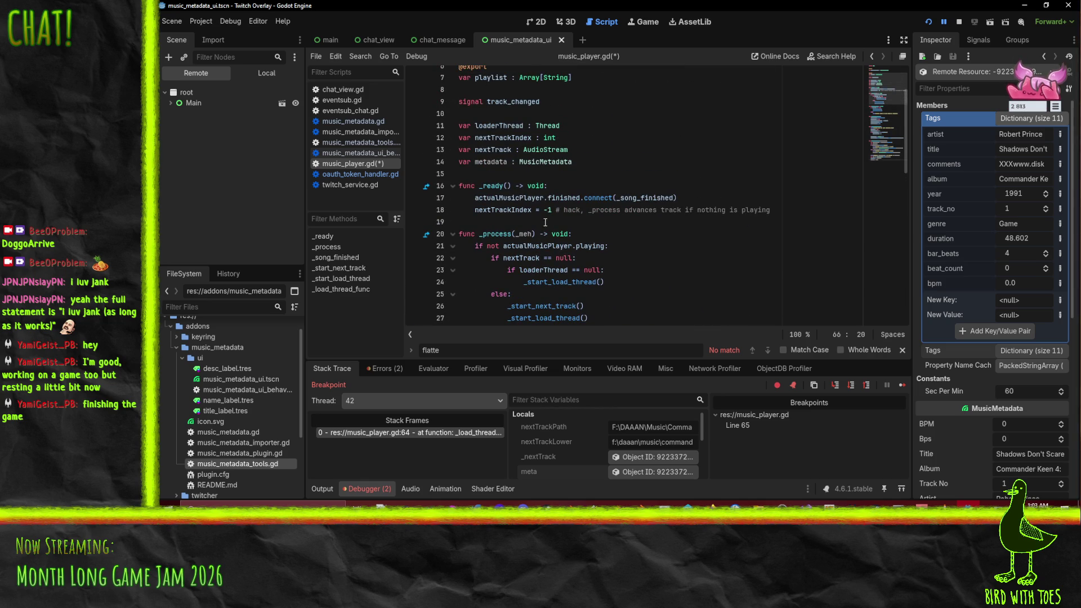
scroll(545, 222, "down", 3)
scroll(677, 245, "up", 3)
scroll(655, 209, "down", 8)
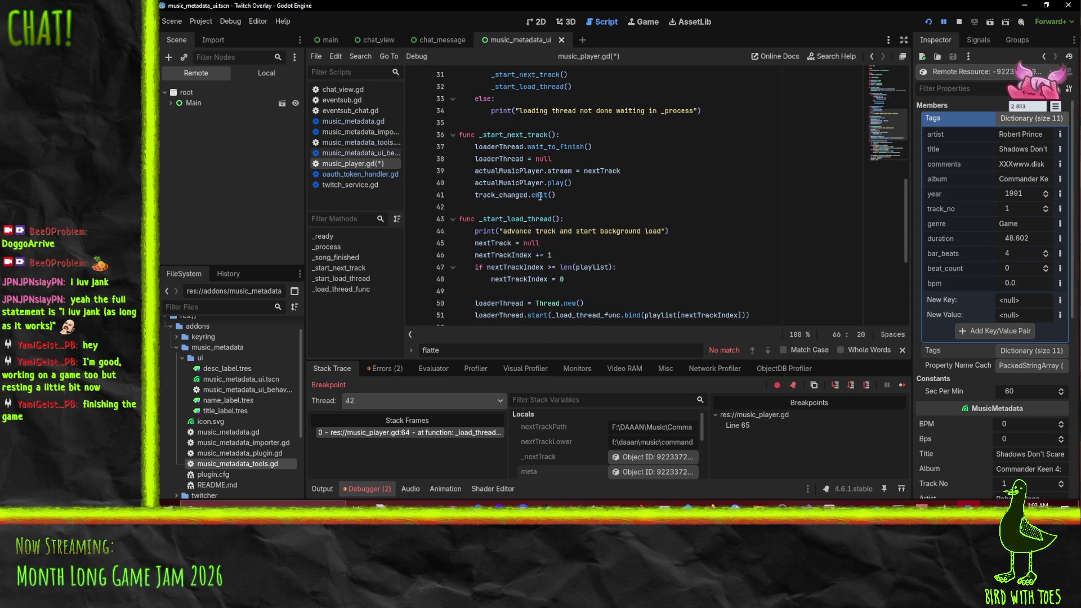
- Make metadata.Tags["artist"] the first track_changed.emit argument, on its own line
left_click(550, 195)
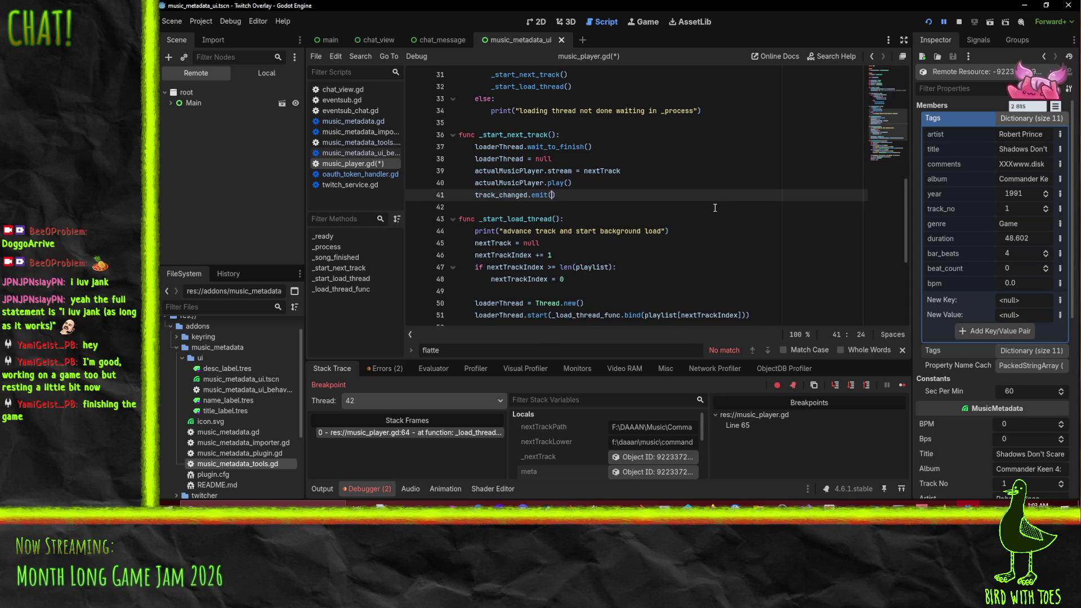
type("metadata.Tag")
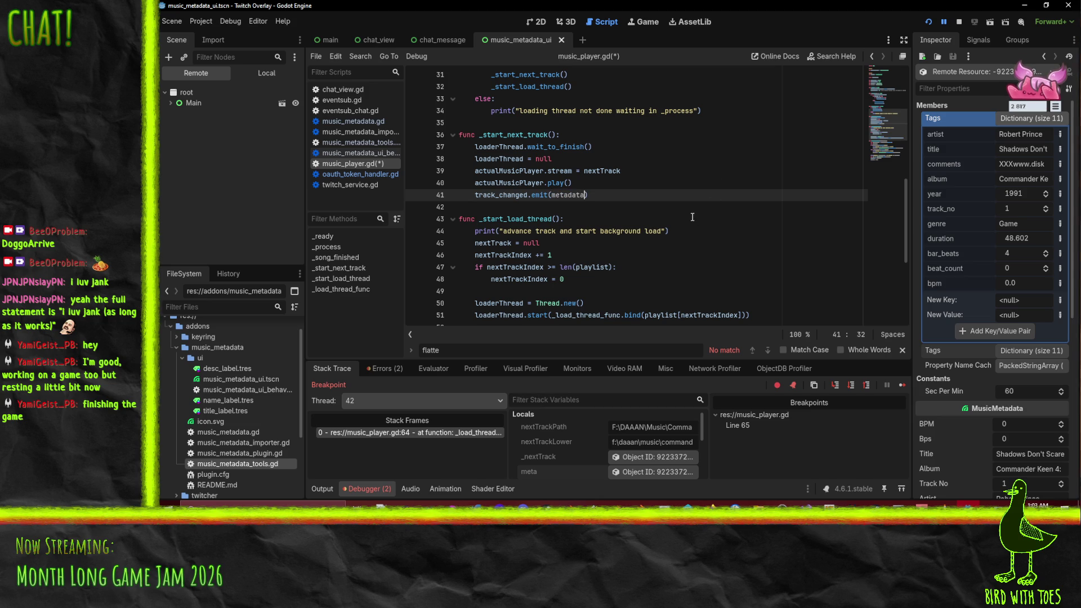
type("s")
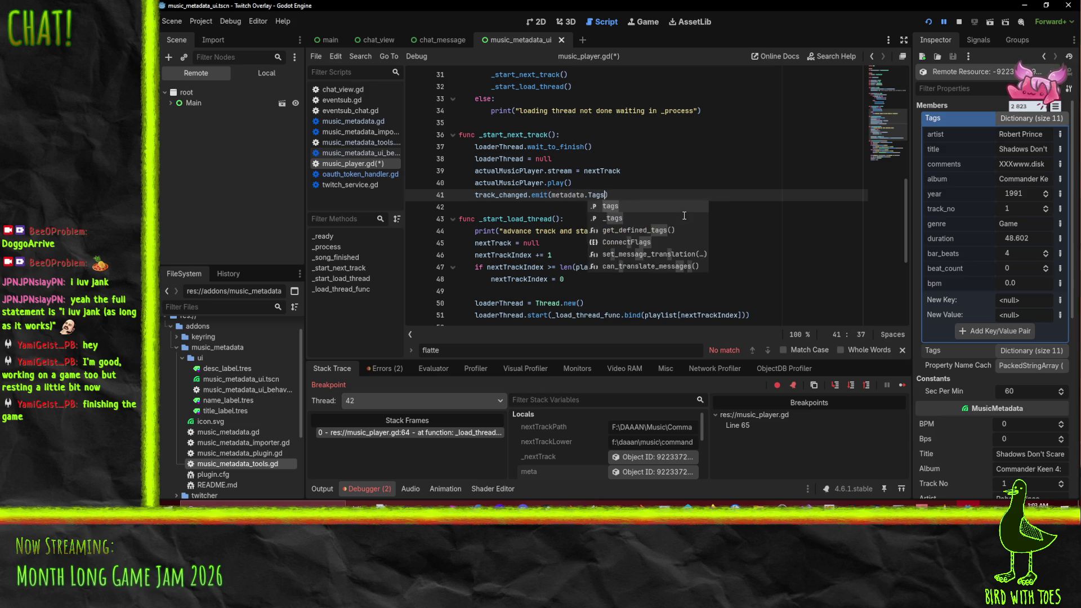
type("[\"")
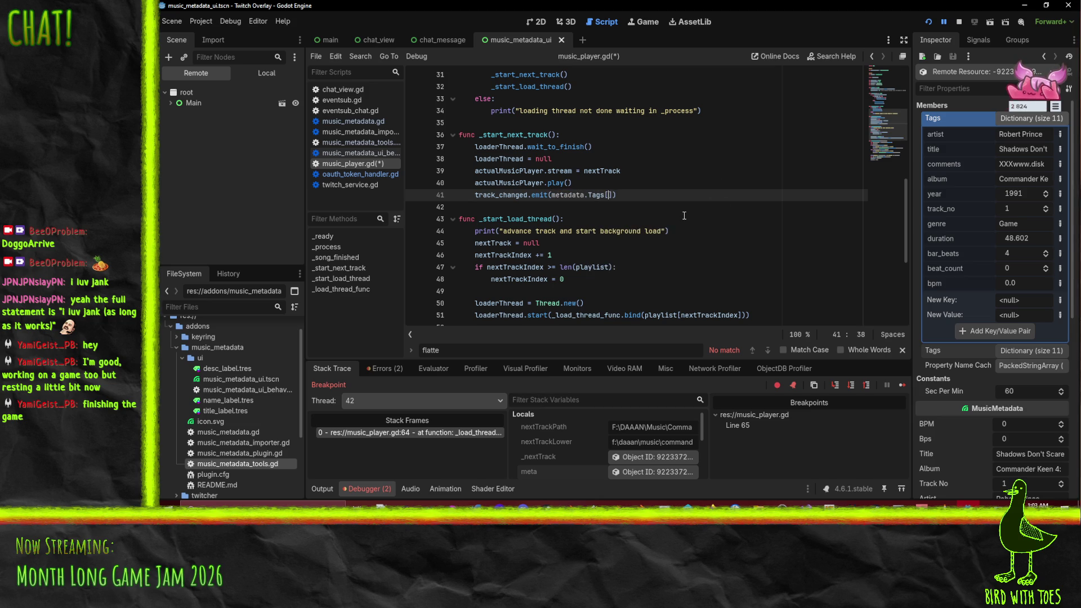
type("artist")
key("shift+Left")
key("shift+Left")
key("shift+Left")
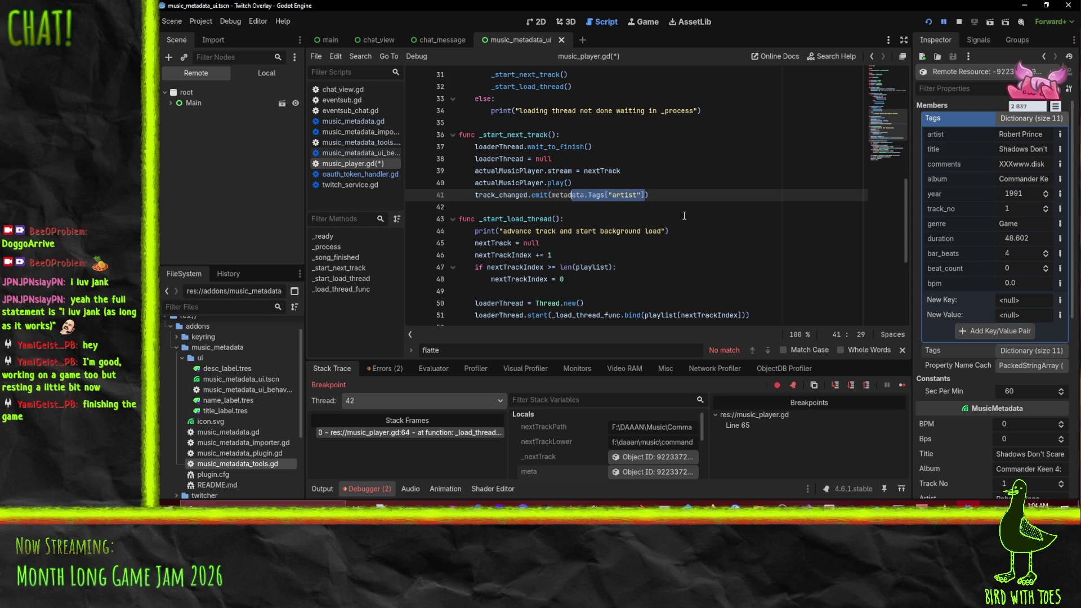
key("ctrl+x")
key("Return")
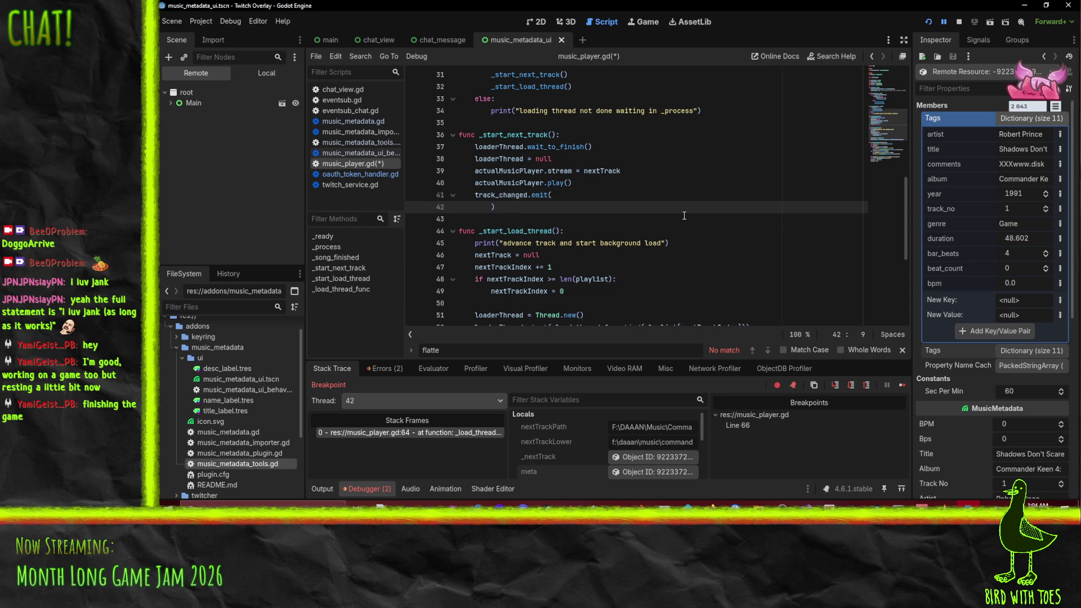
key("ctrl+v")
type(",")
key("Return")
key("ctrl+v")
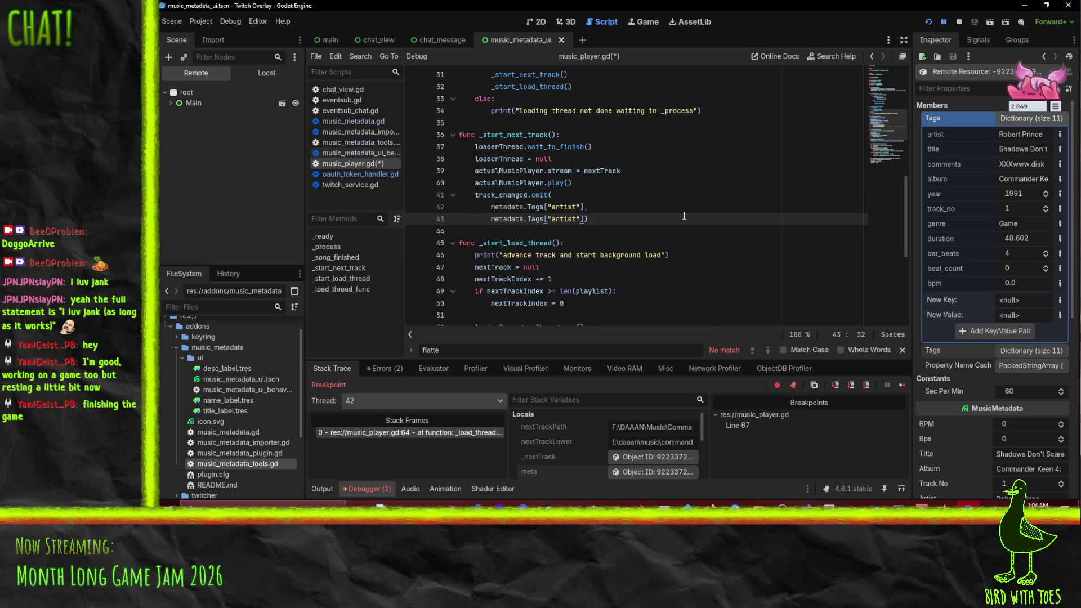
- Add title and album tag arguments on separate lines below the artist argument
key("shift+Left")
key("shift+Left")
key("shift+Left")
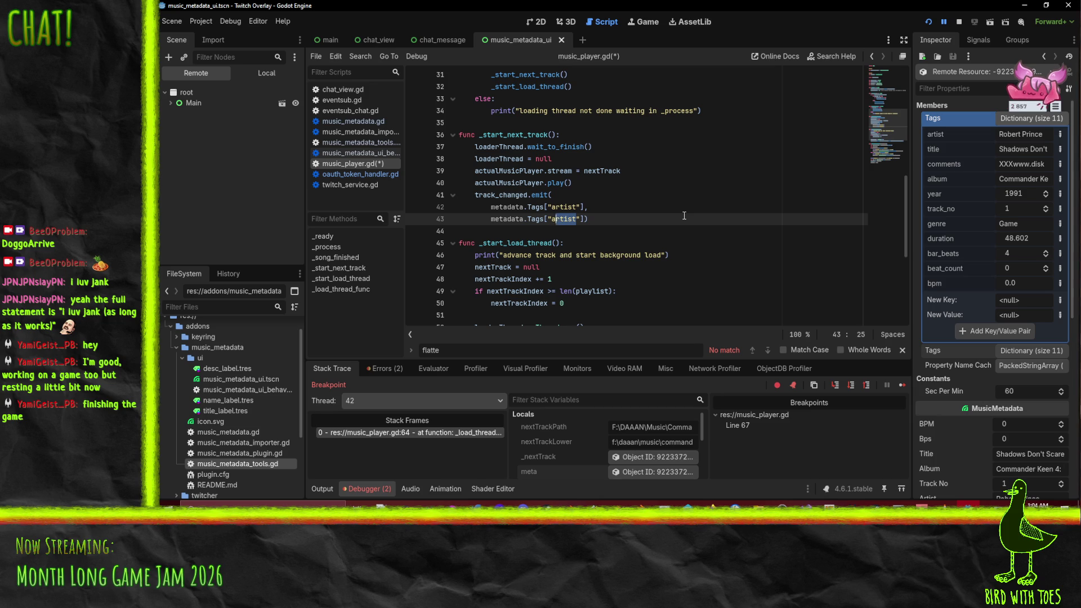
key("shift+Left")
type("title\"]")
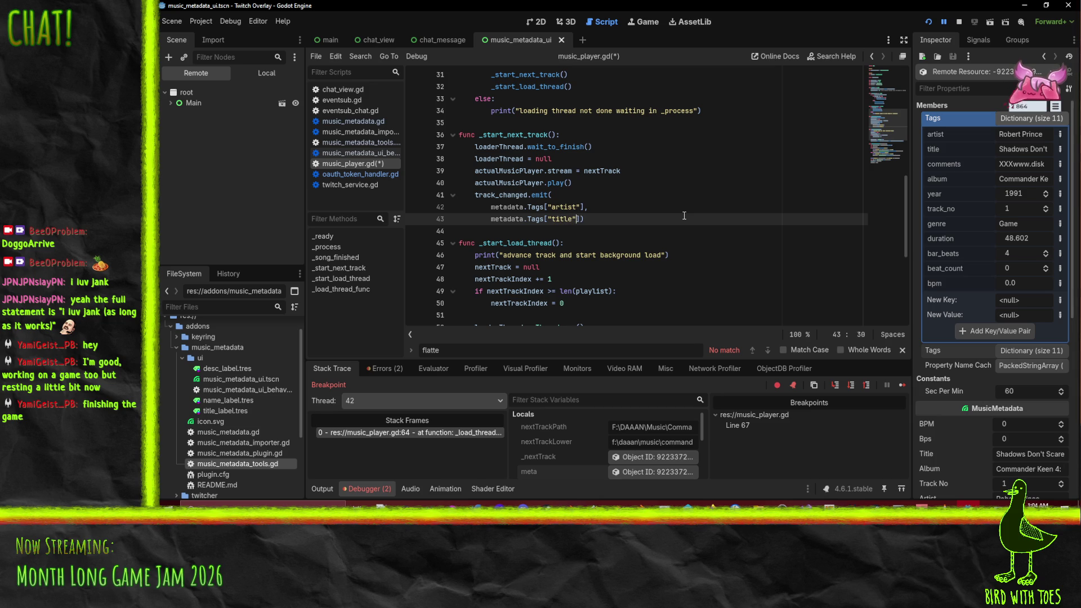
type(",")
key("Return")
key("ctrl+v")
key("Left")
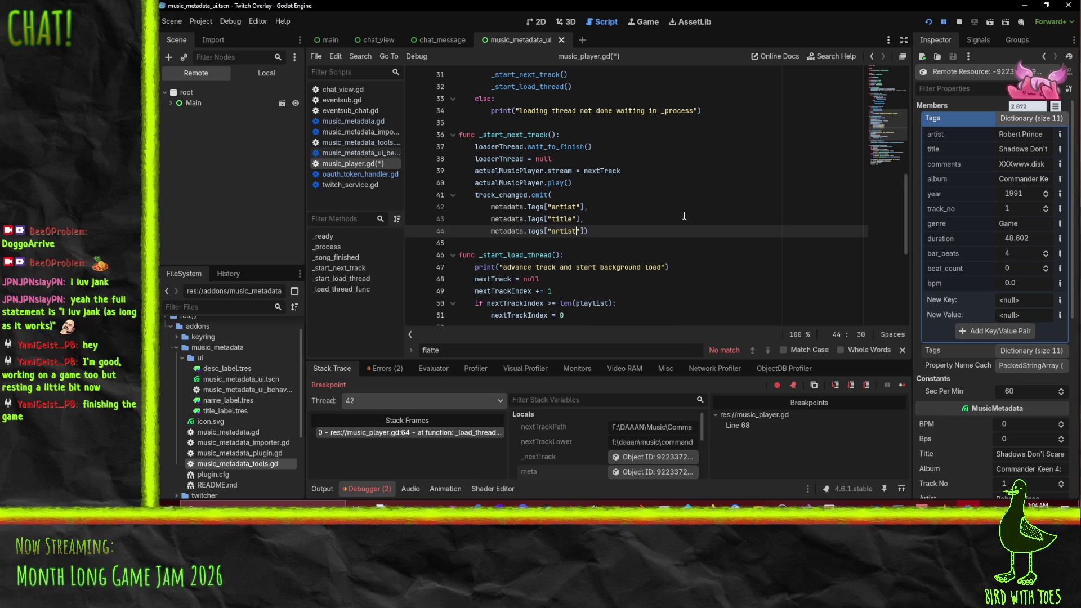
key("shift+Left")
key("shift+Left")
type("lbum")
- Move the album argument above title and close the emit call on the title line
key("shift+Home")
key("shift+Home")
key("ctrl+x")
key("Up")
key("Return")
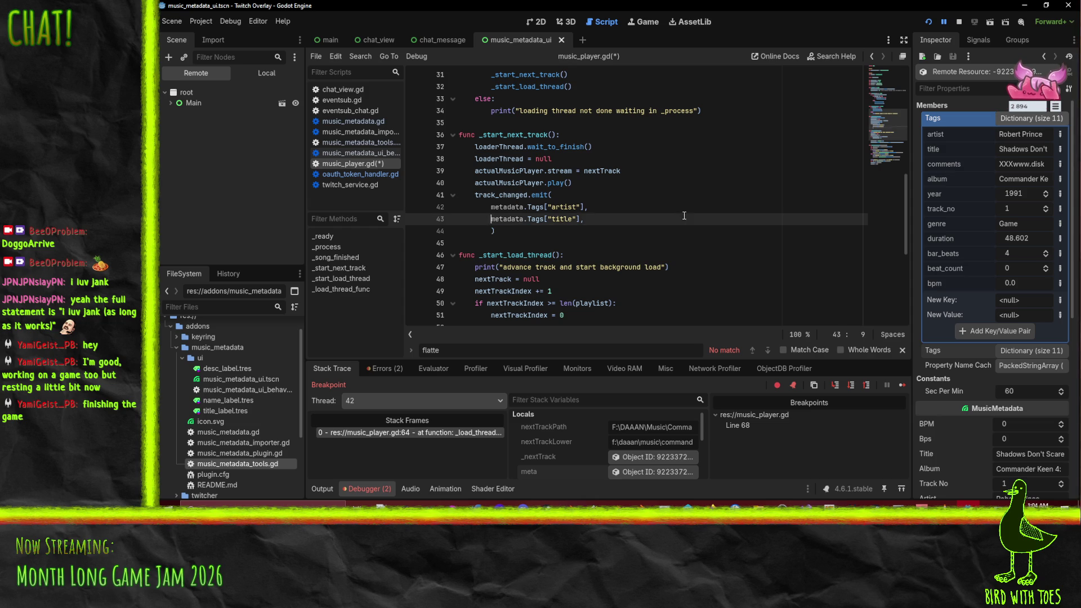
key("Up")
key("ctrl+v")
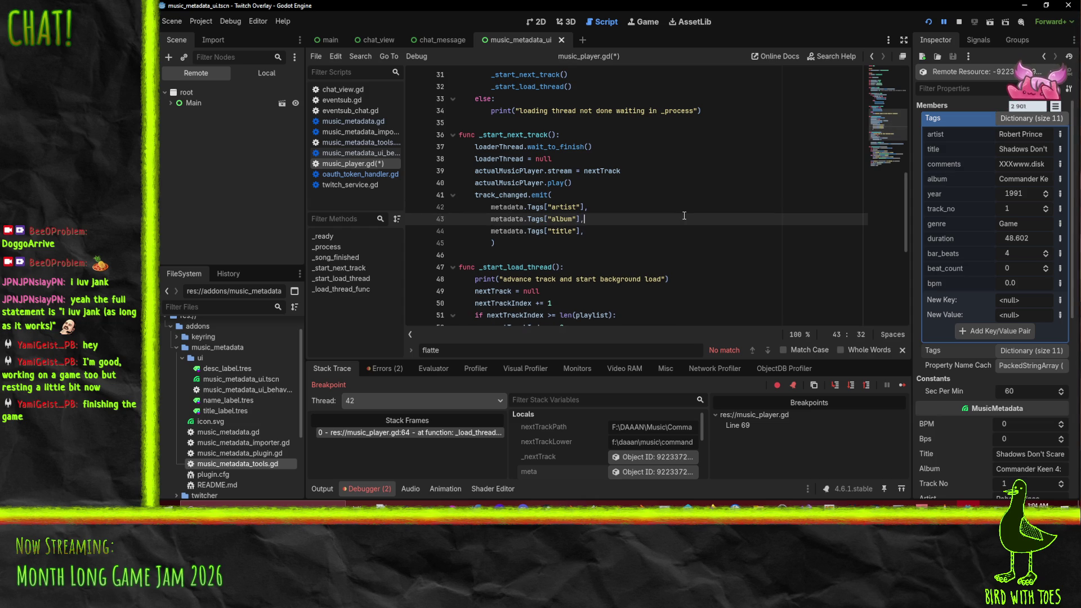
key("Down")
key("shift+Down")
key("BackSpace")
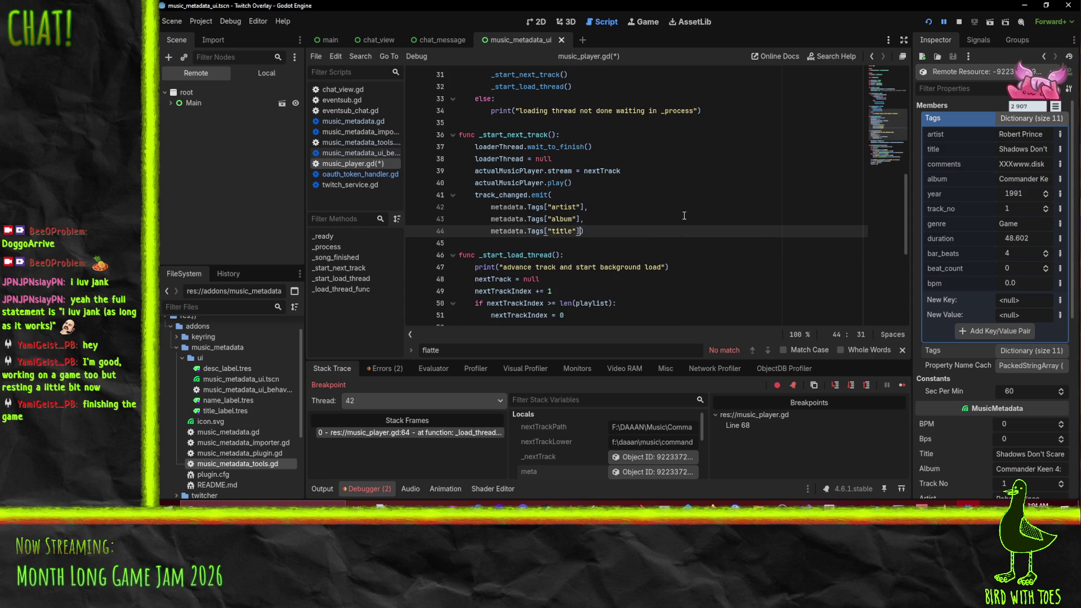
- Save music_player.gd and select the track_changed signal name
key("ctrl+s")
scroll(536, 231, "up", 2)
scroll(536, 231, "down", 1)
double_click(505, 231)
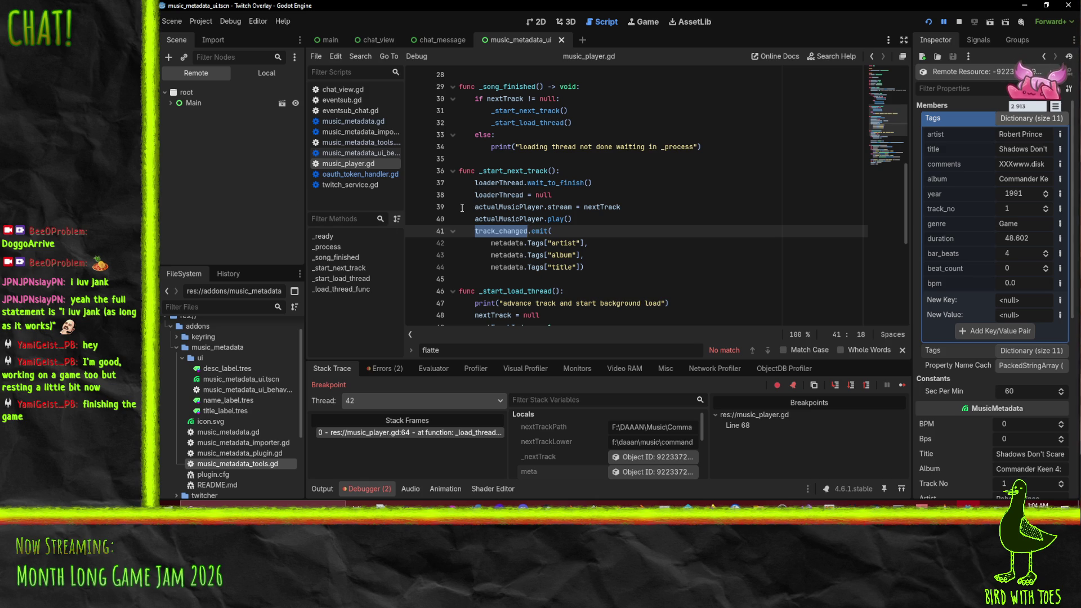
- Inspect the ChatBar and ChatContainer nodes of the running Main scene in the 2D view
left_click(536, 21)
left_click(171, 103)
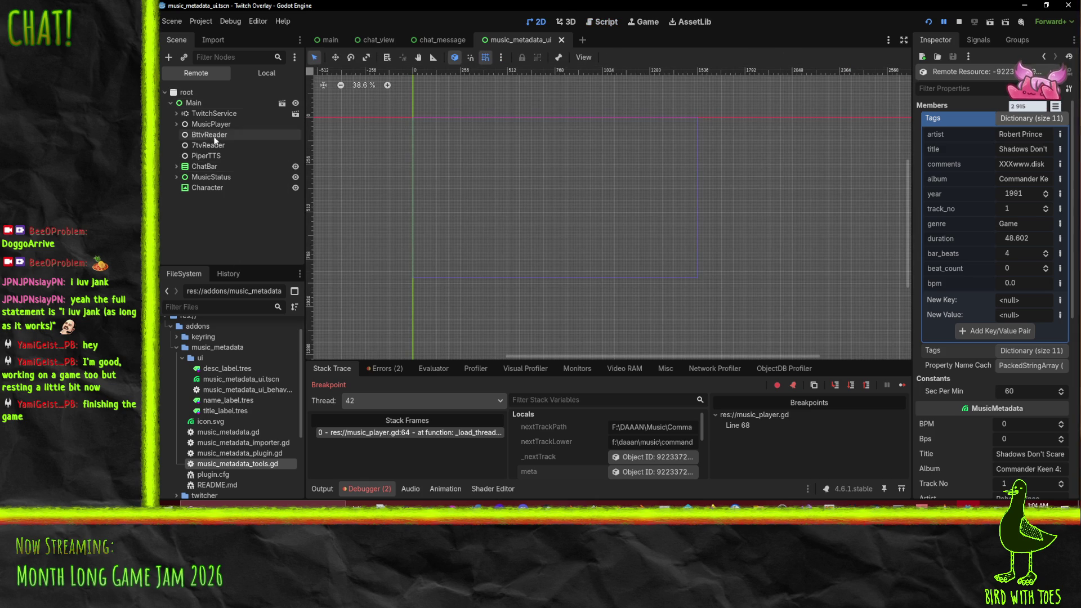
double_click(214, 166)
left_click(220, 187)
scroll(702, 219, "down", 3)
scroll(785, 231, "up", 5)
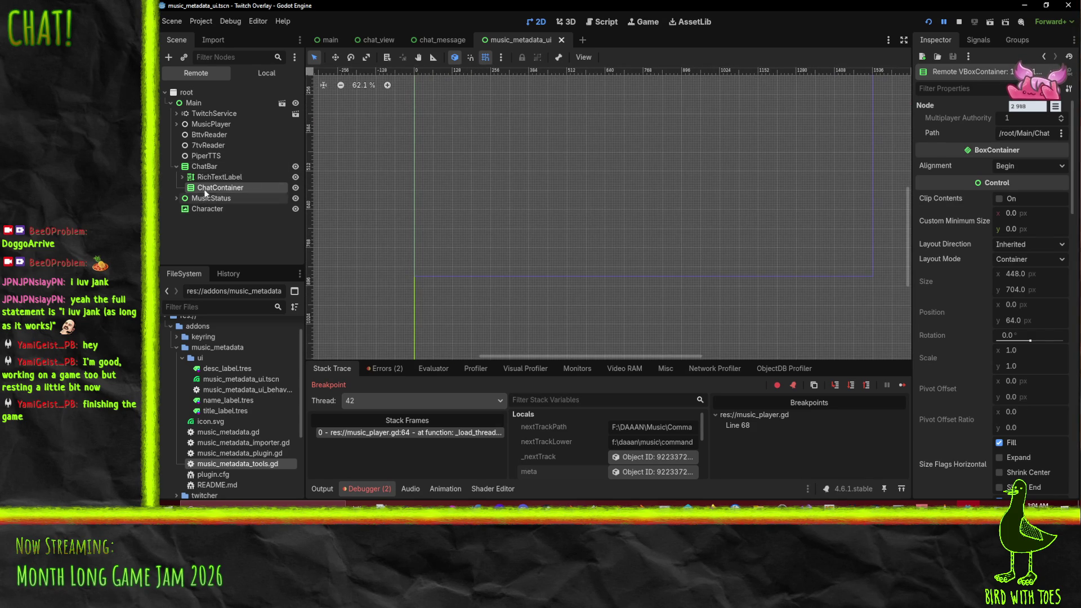
left_click(205, 166)
scroll(518, 263, "down", 2)
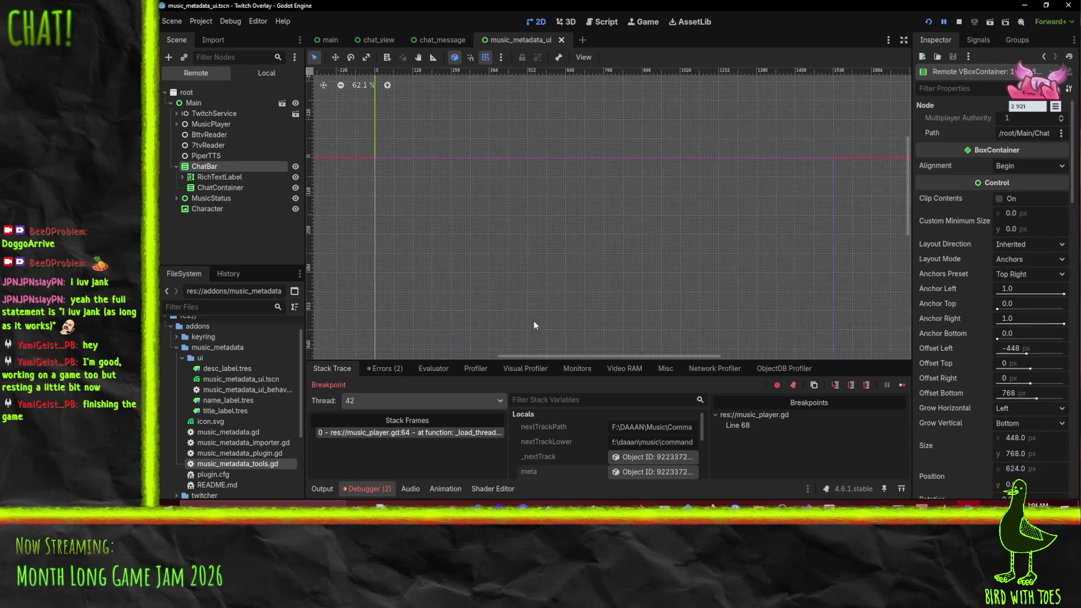
mouse_move(518, 263)
left_mouse_down()
mouse_move(528, 294)
mouse_move(617, 244)
mouse_move(591, 80)
left_mouse_up()
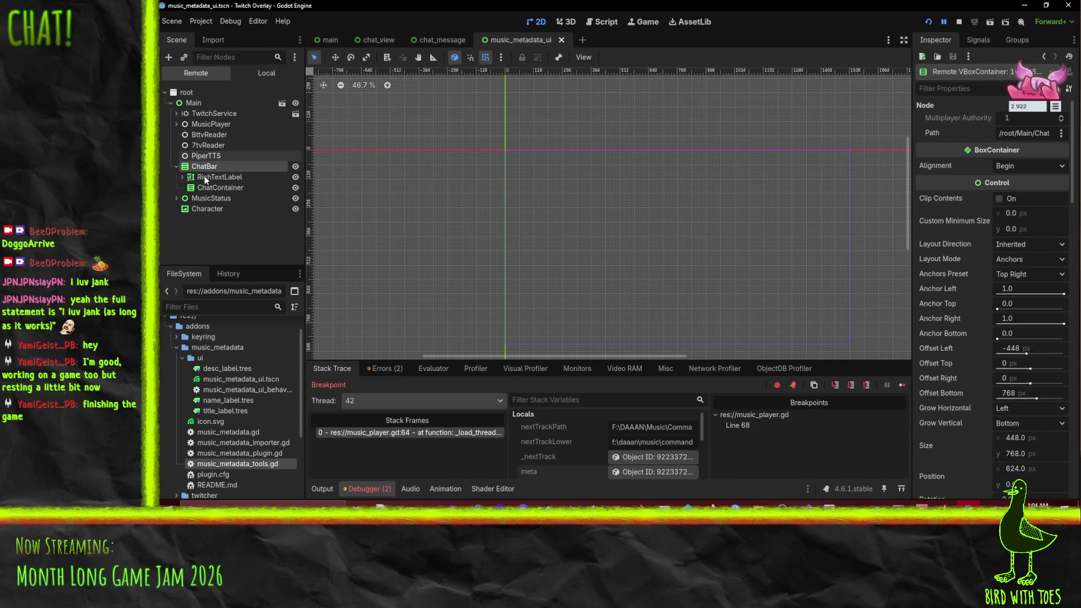
- Close the music metadata UI scene, return to the main overlay scene and inspect MusicStatus
left_click(562, 40)
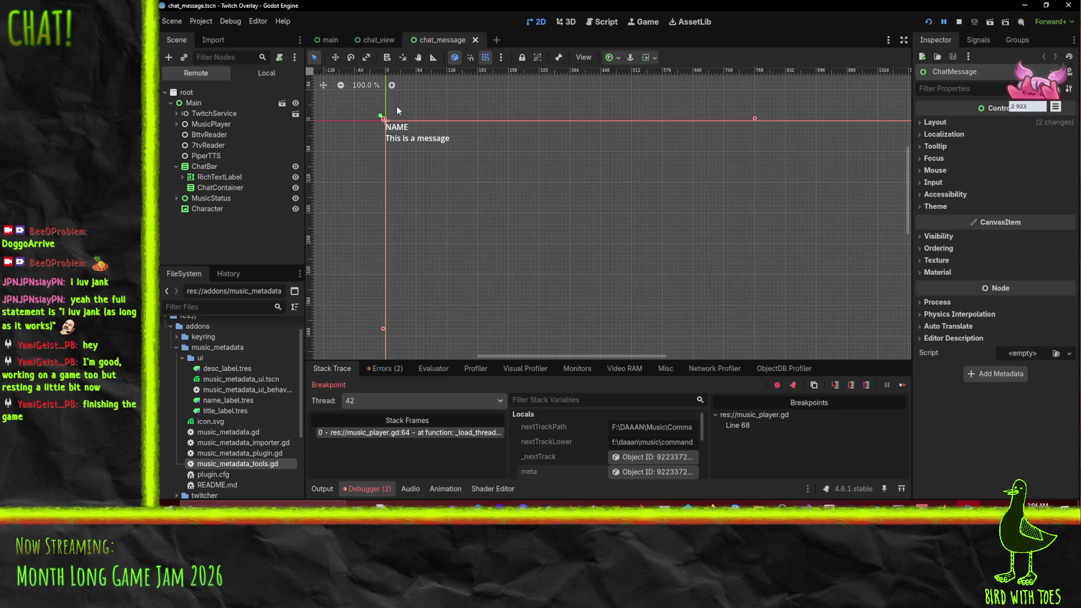
scroll(558, 164, "down", 3)
mouse_move(586, 198)
left_mouse_down()
mouse_move(586, 120)
mouse_move(506, 121)
left_mouse_up()
left_click(375, 40)
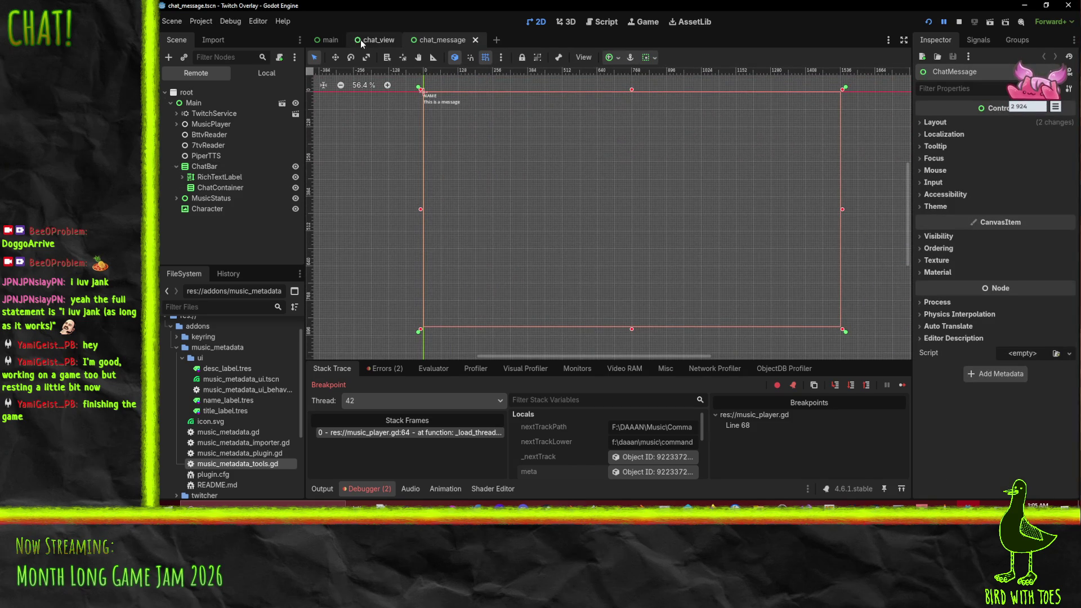
left_click(330, 40)
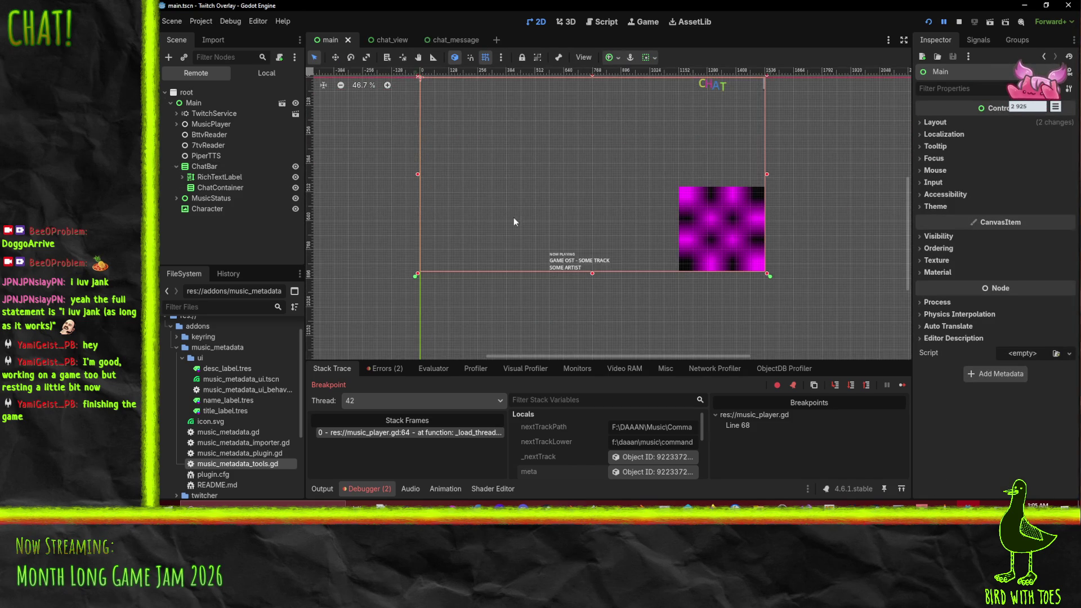
left_click(169, 199)
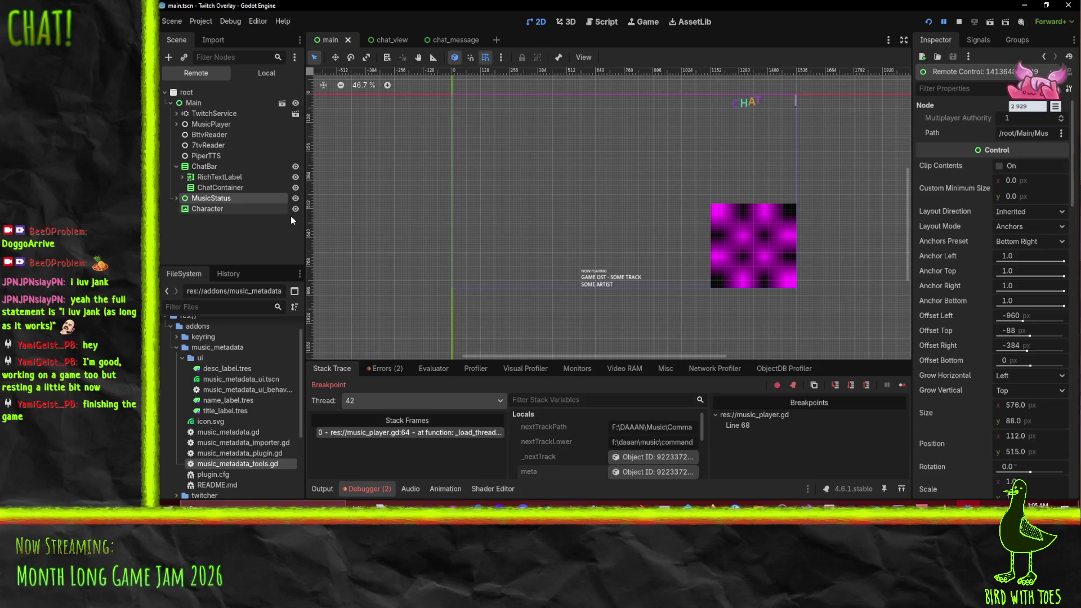
scroll(964, 315, "down", 10)
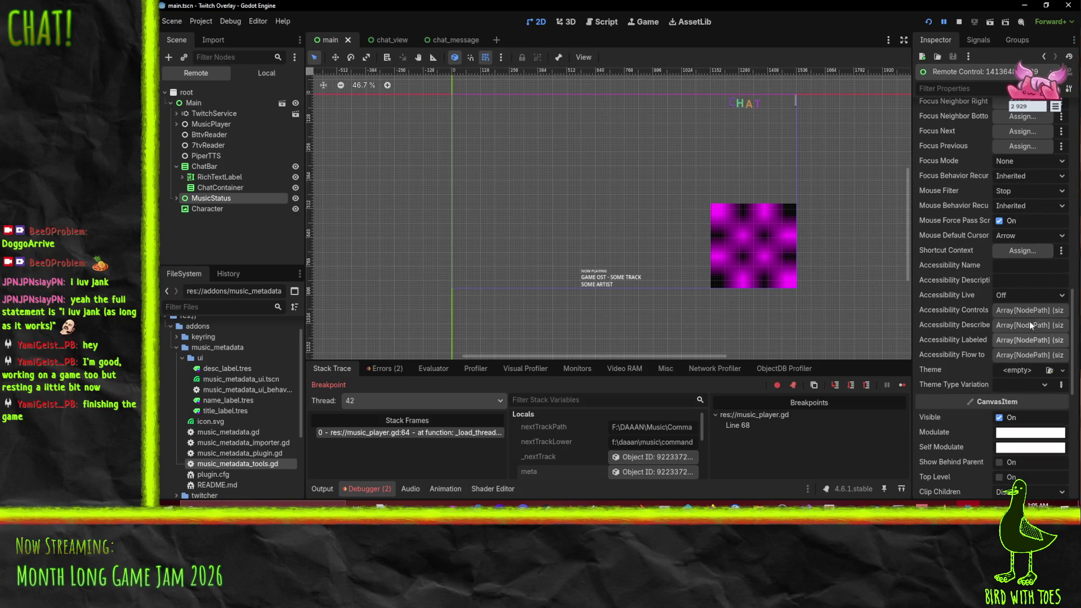
scroll(1022, 318, "up", 5)
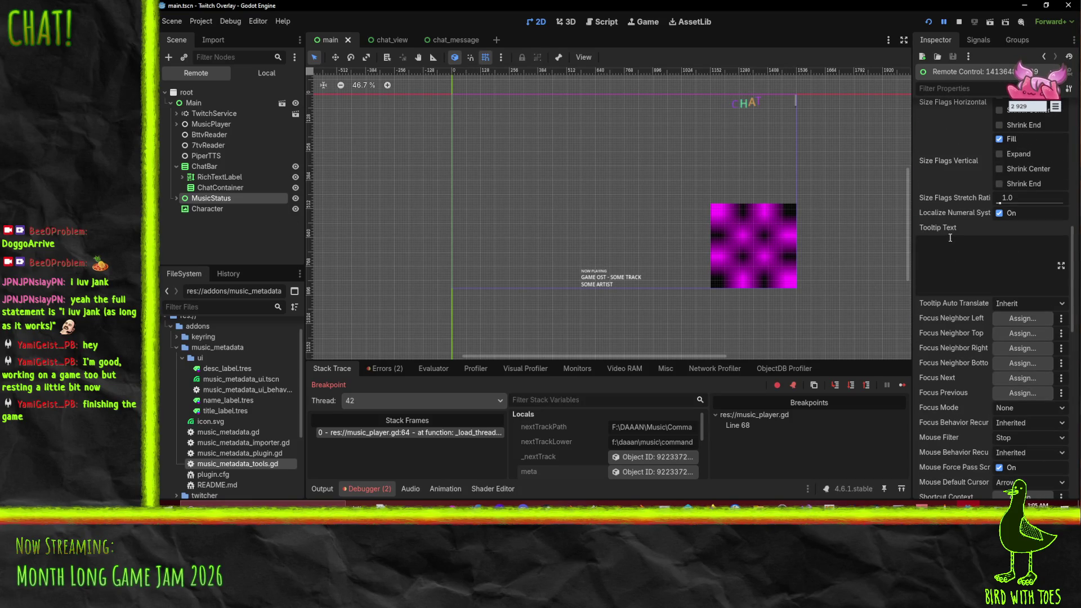
scroll(968, 298, "down", 10)
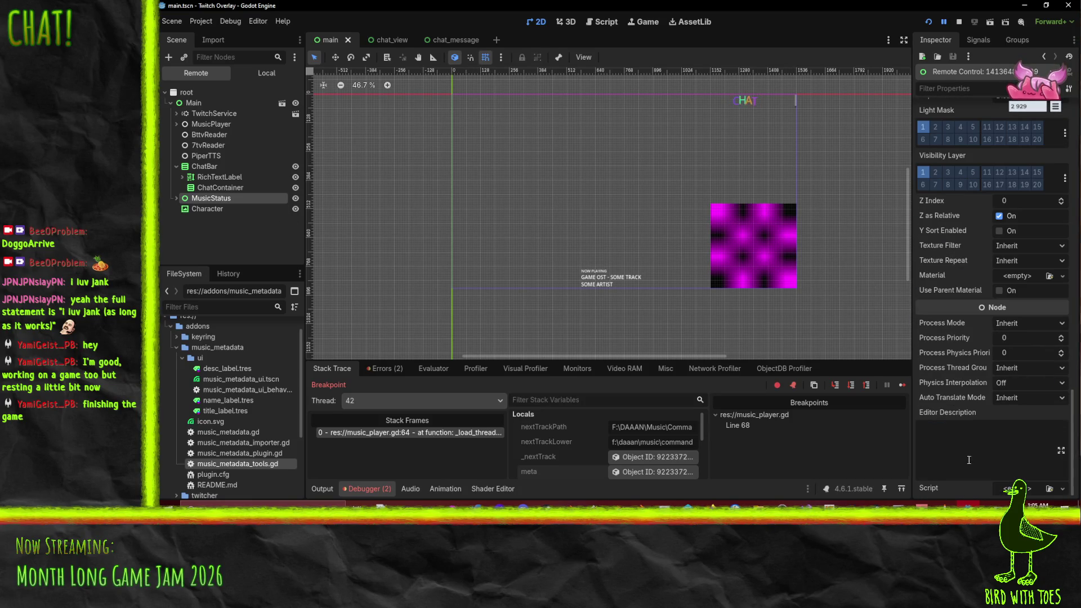
- Dismiss the Script options menu twice, then stop the running overlay
left_click(1062, 488)
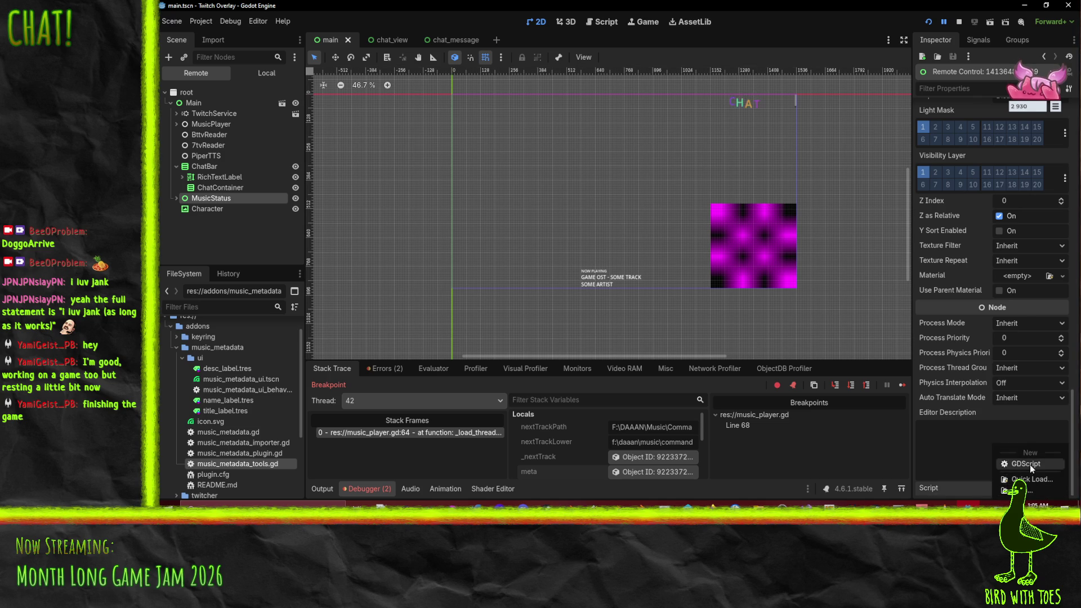
key("Escape")
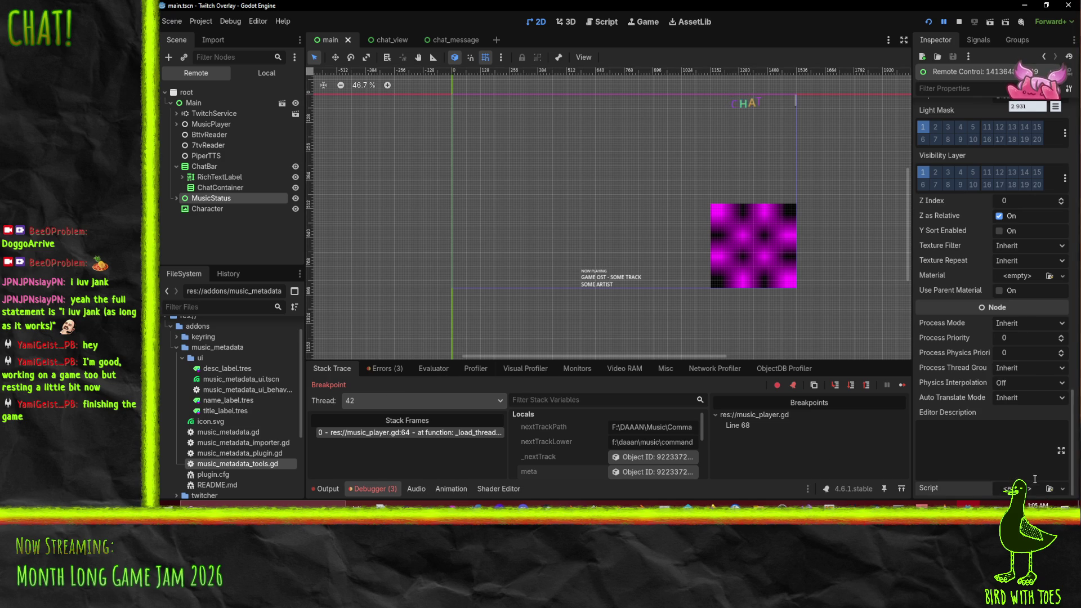
left_click(1010, 487)
left_click(944, 487)
scroll(1004, 390, "up", 5)
scroll(1004, 390, "up", 5)
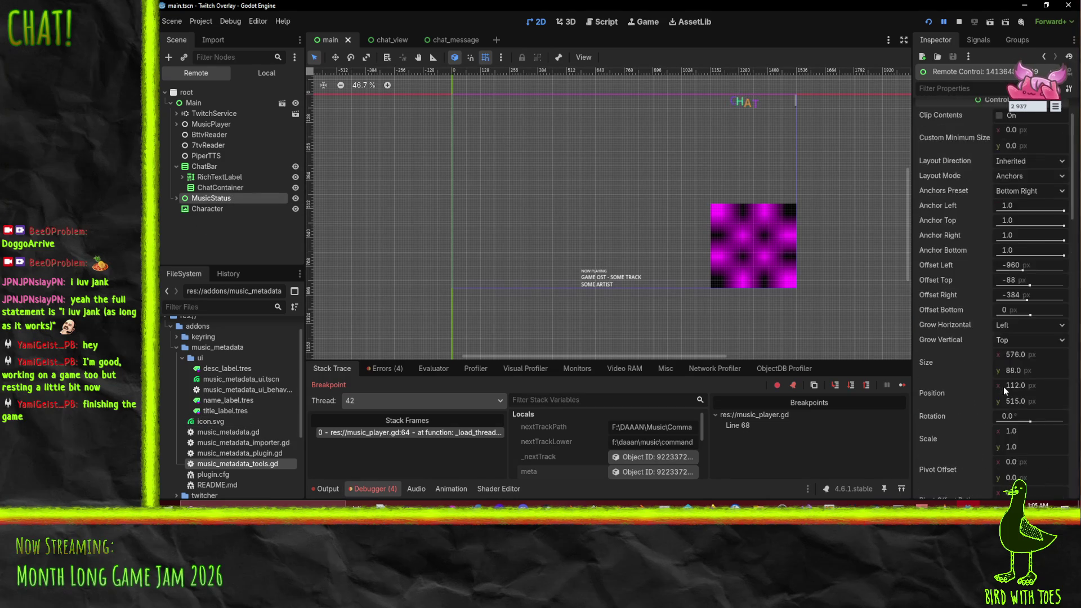
left_click(959, 23)
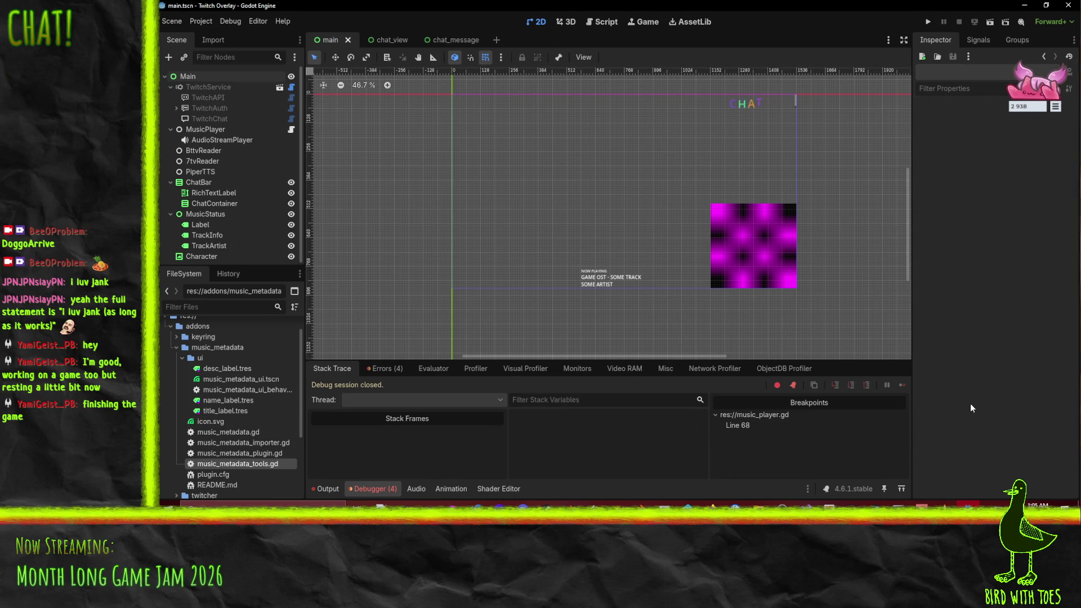
- Select MusicStatus and create a new script res://music_status.gd extending Control for it
left_click(204, 150)
left_click(214, 257)
left_click(209, 216)
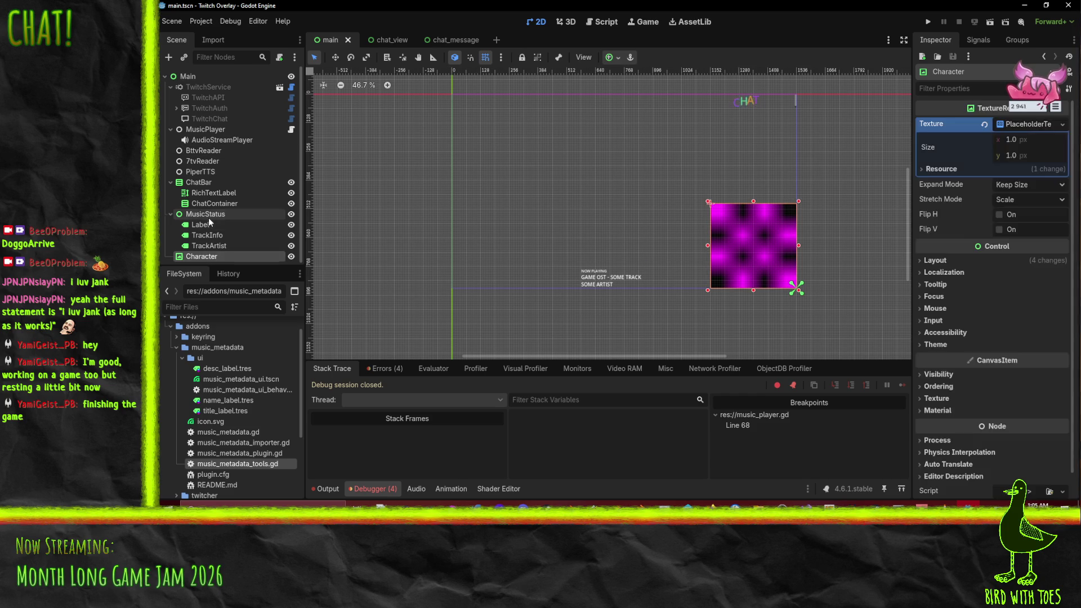
left_click(1069, 353)
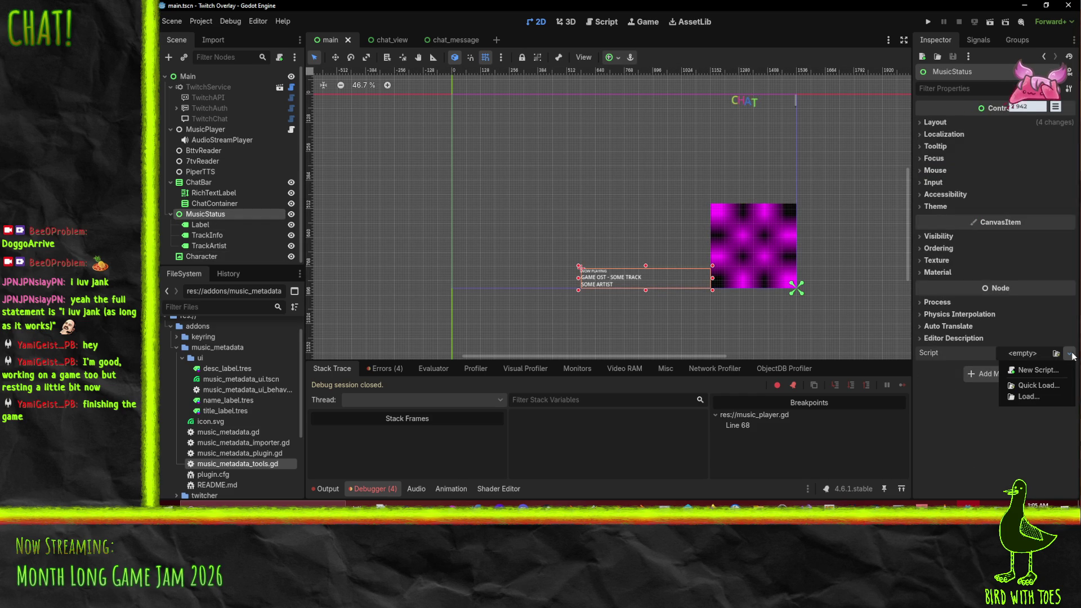
left_click(1034, 370)
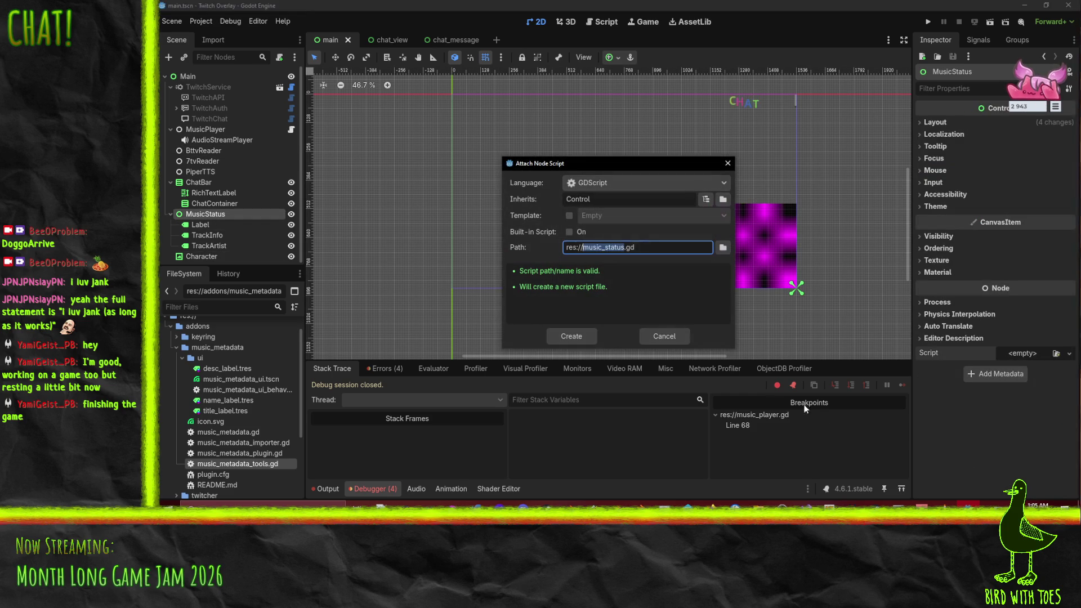
left_click(579, 333)
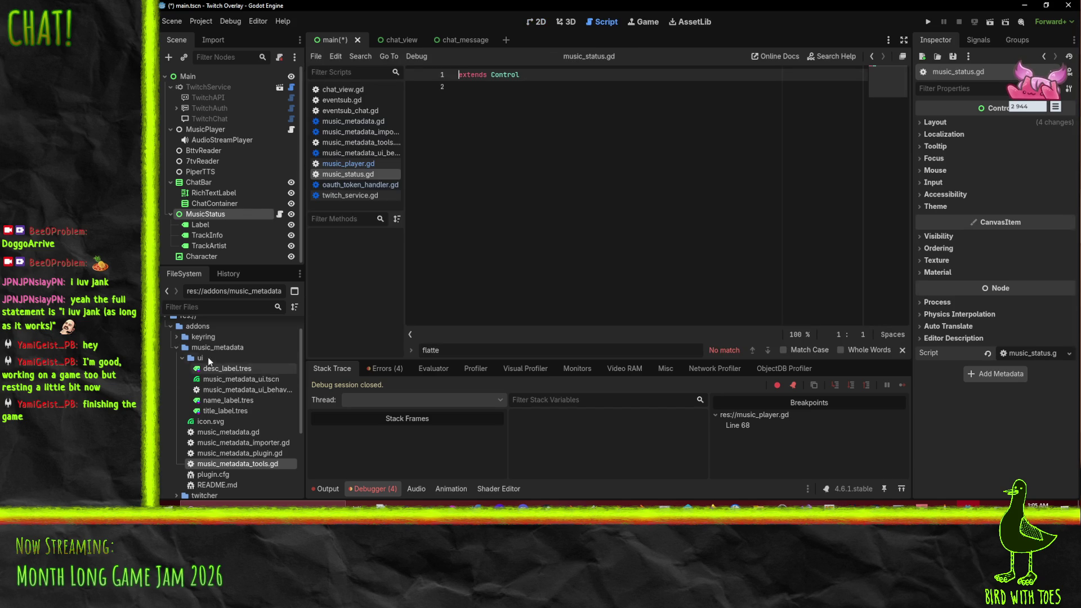
double_click(217, 347)
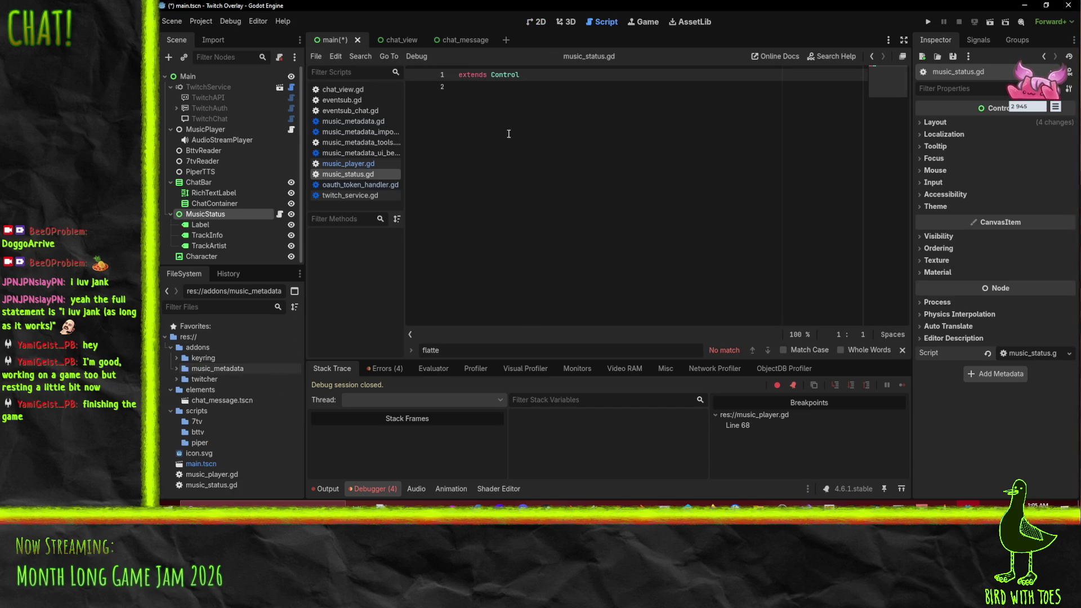
left_click(508, 134)
key("Return")
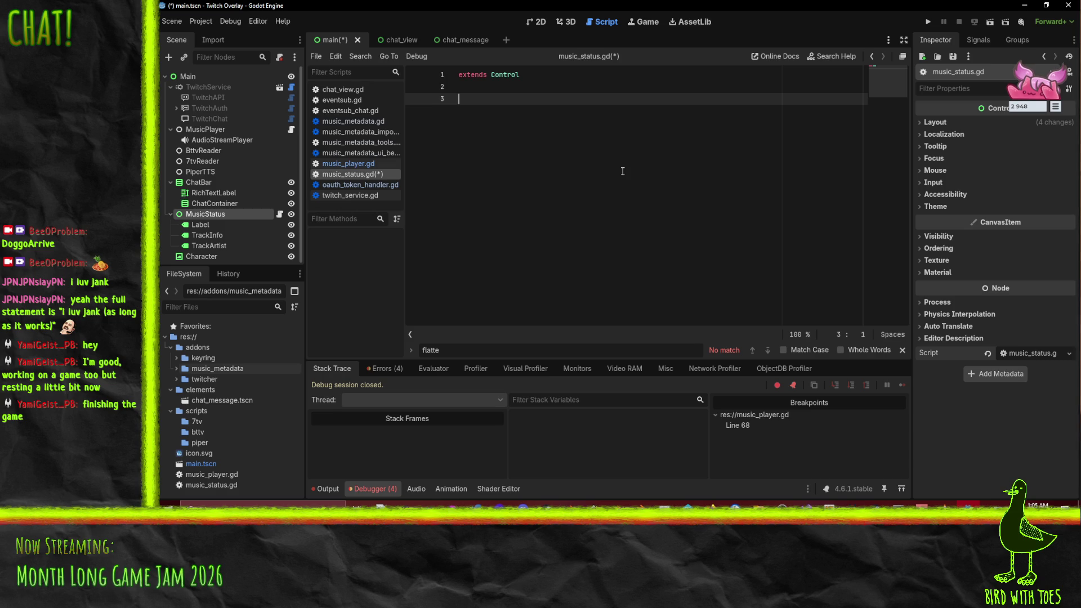
type("@export")
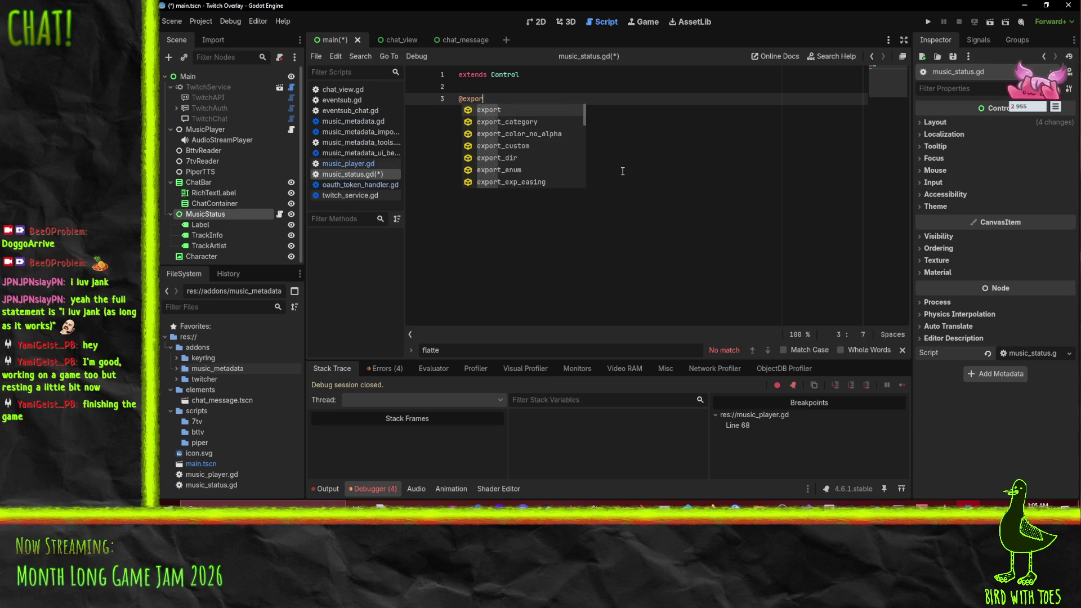
key("Return")
key("Return")
type("var ")
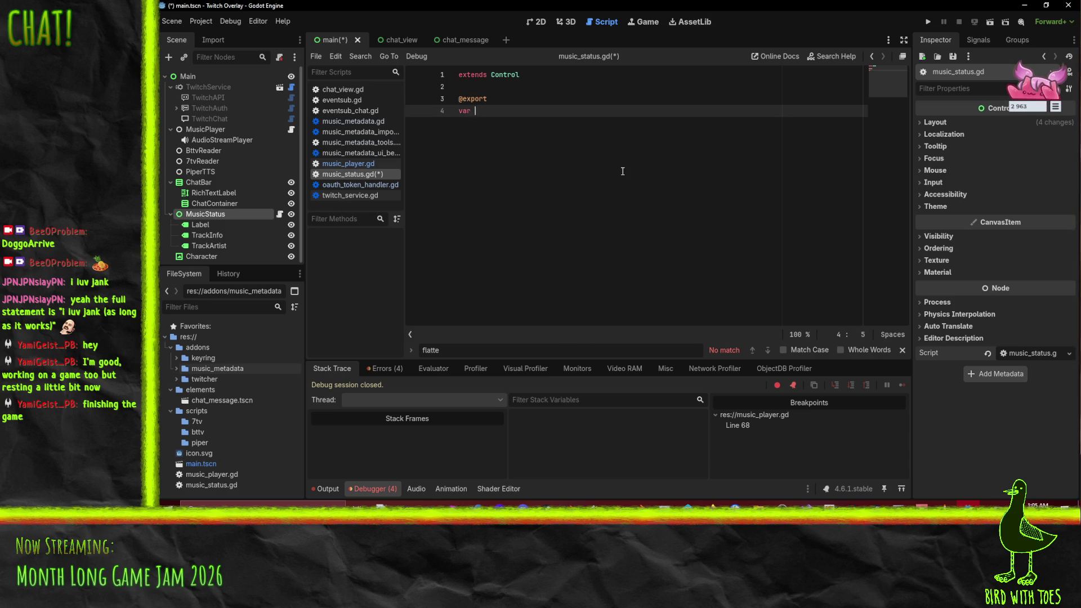
type("music_player : N")
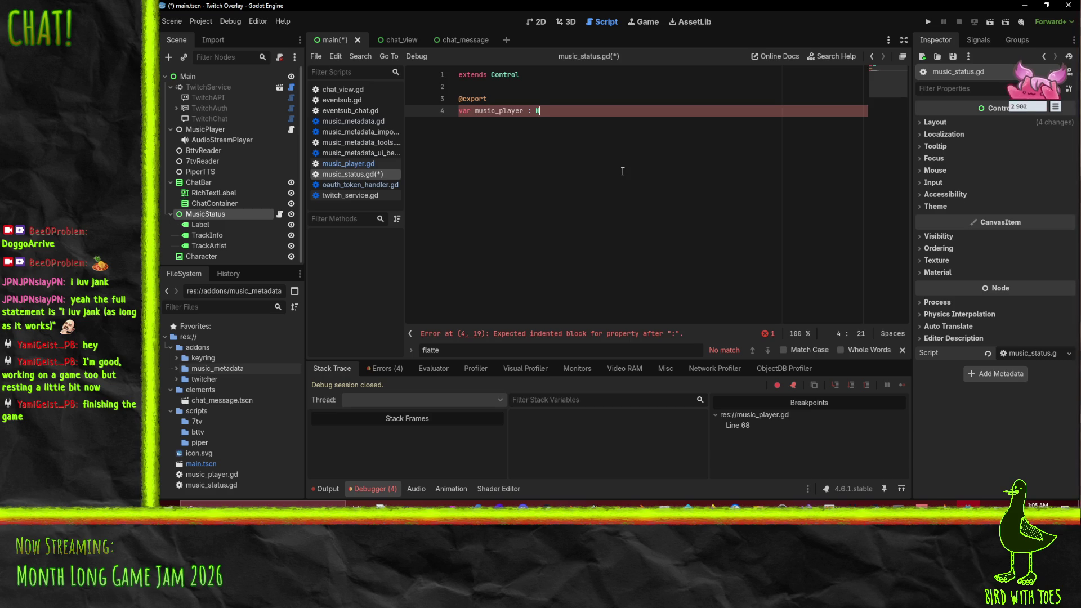
type("ode")
key("Return")
key("Return")
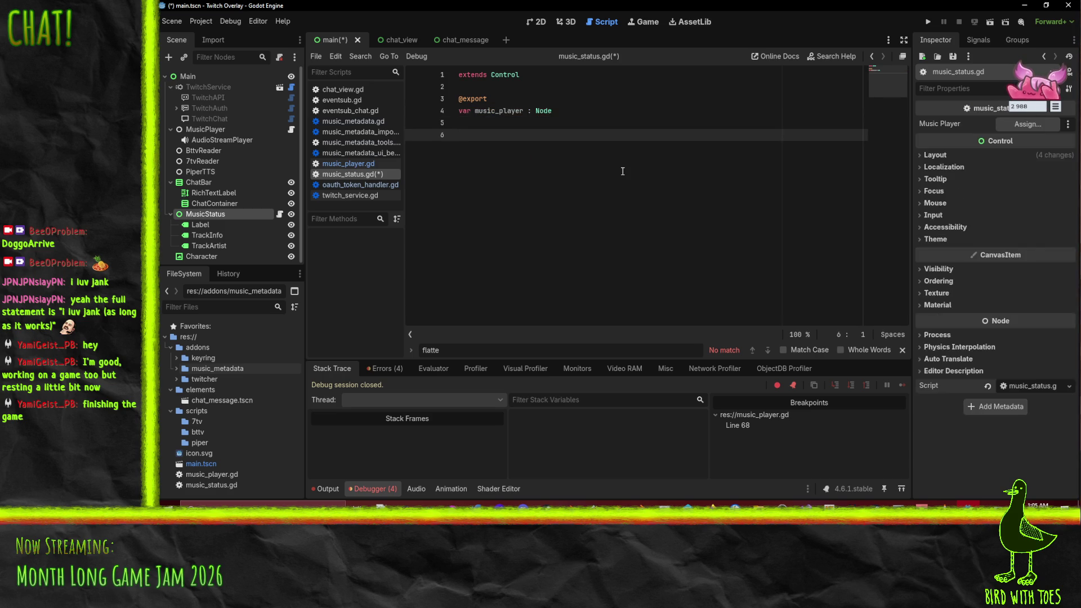
- Add a func _ready(): whose body begins with 'music_player.'
type("func _")
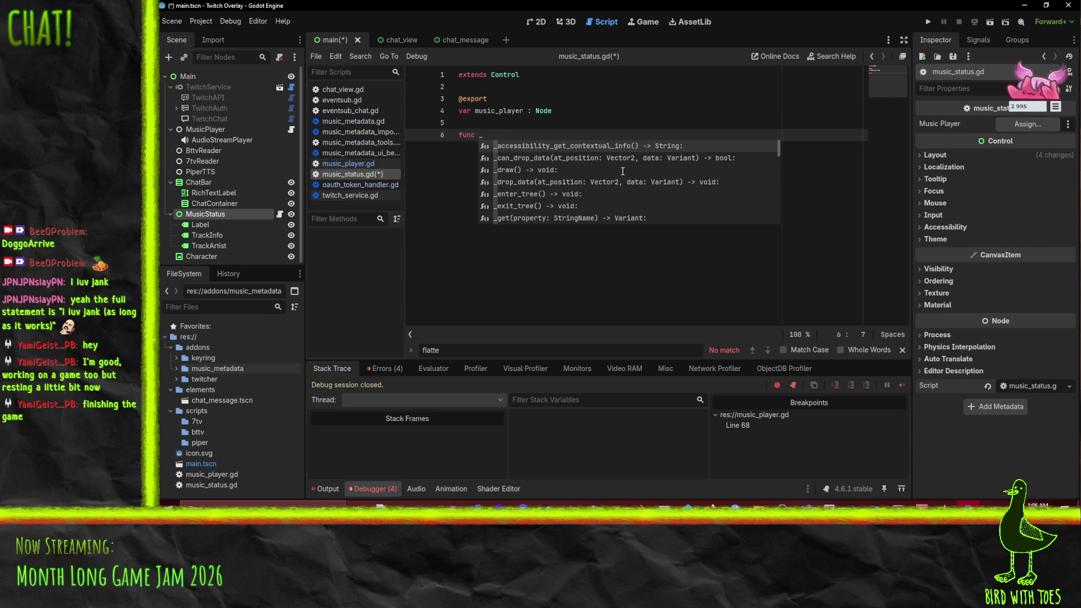
type("ready")
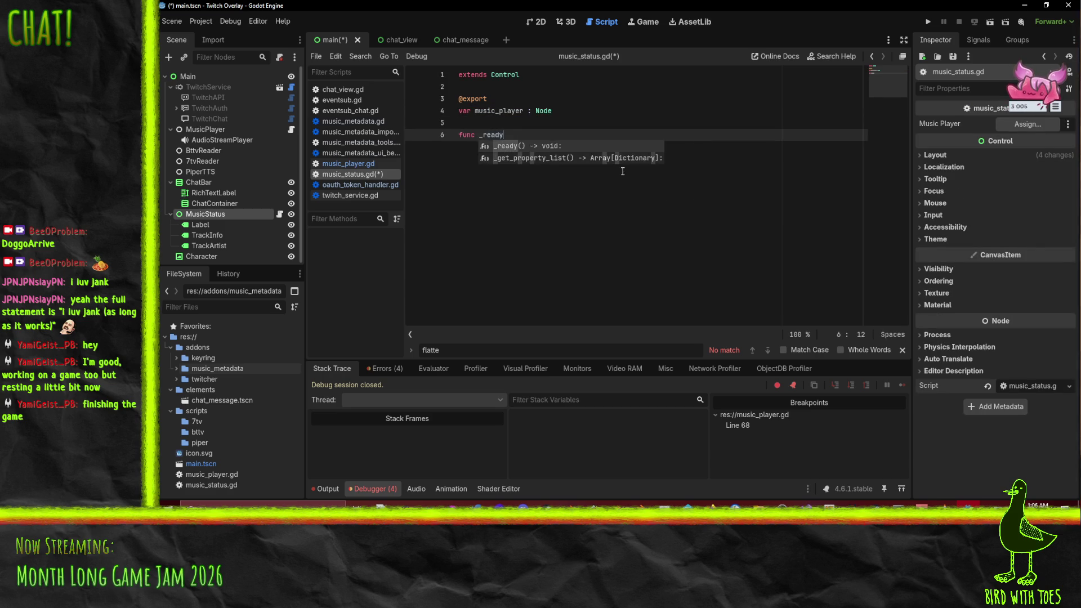
type(":")
key("Return")
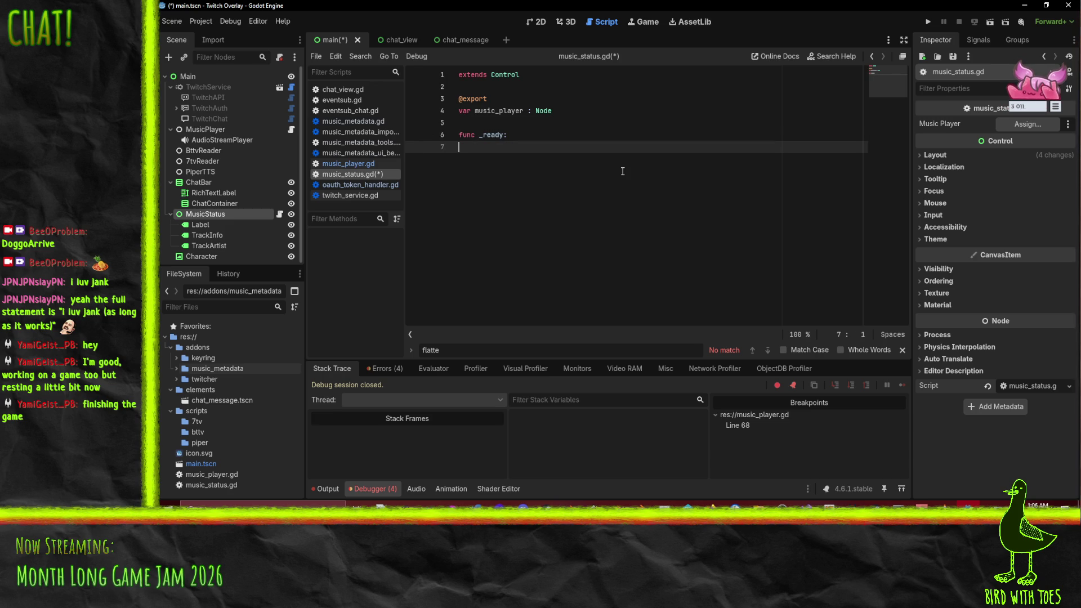
key("Up")
key("End")
key("Left")
type("(")
key("Down")
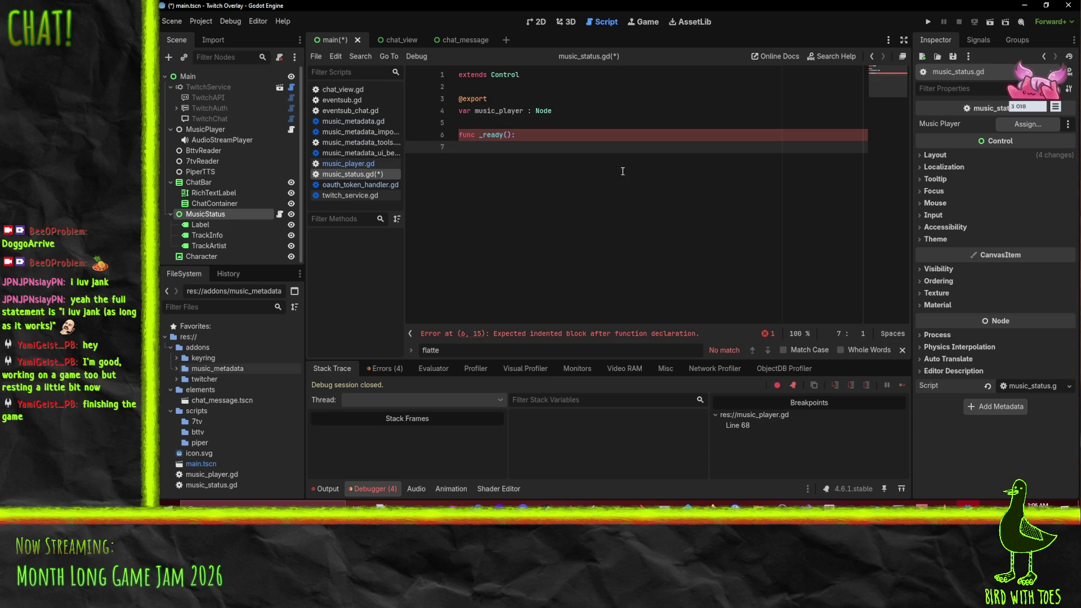
type("music_player.")
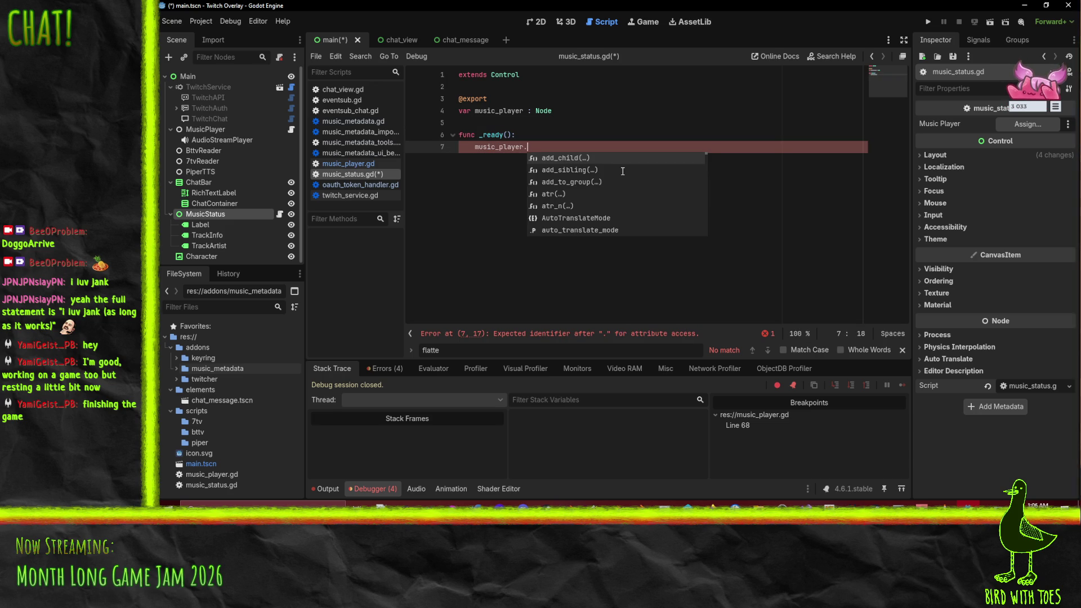
- Change the music_player export type from Node to MusicPlayer, then return to music_player.gd
double_click(542, 110)
type("MusicPla")
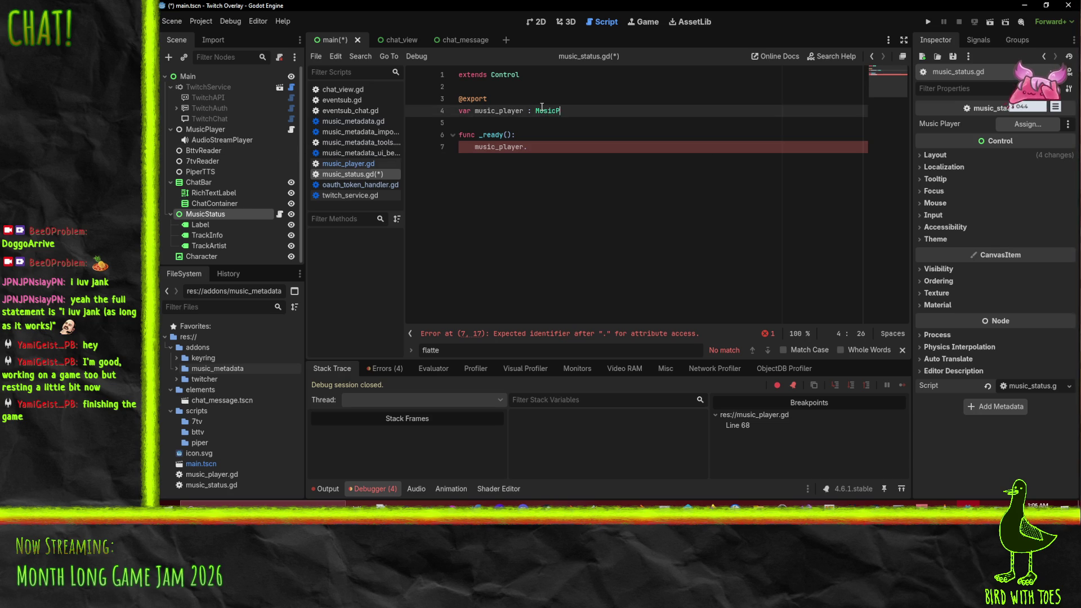
type("yer")
left_click(551, 158)
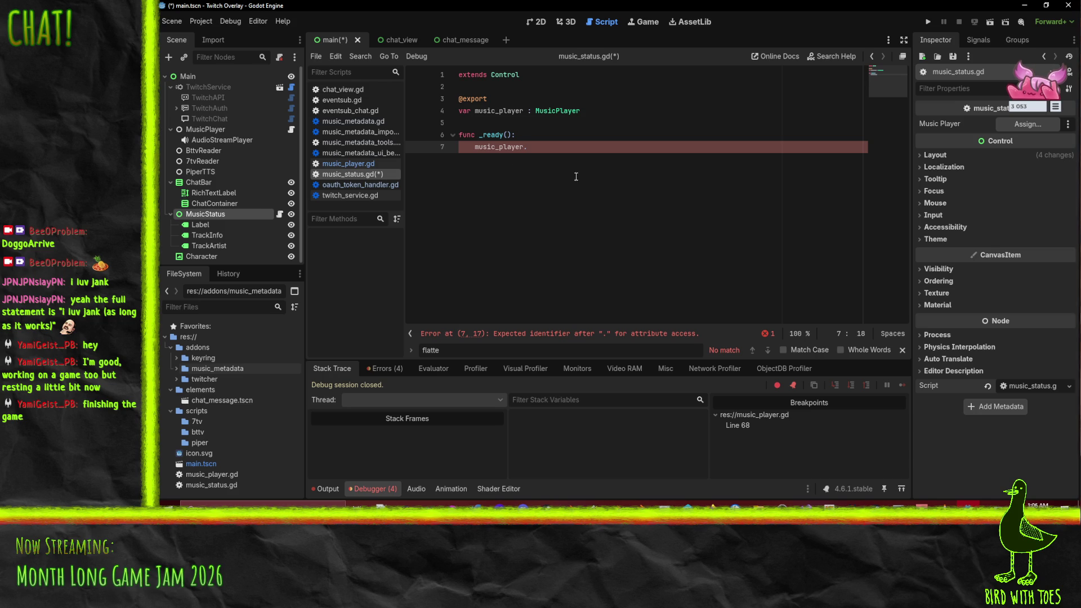
left_click(566, 110, "ctrl")
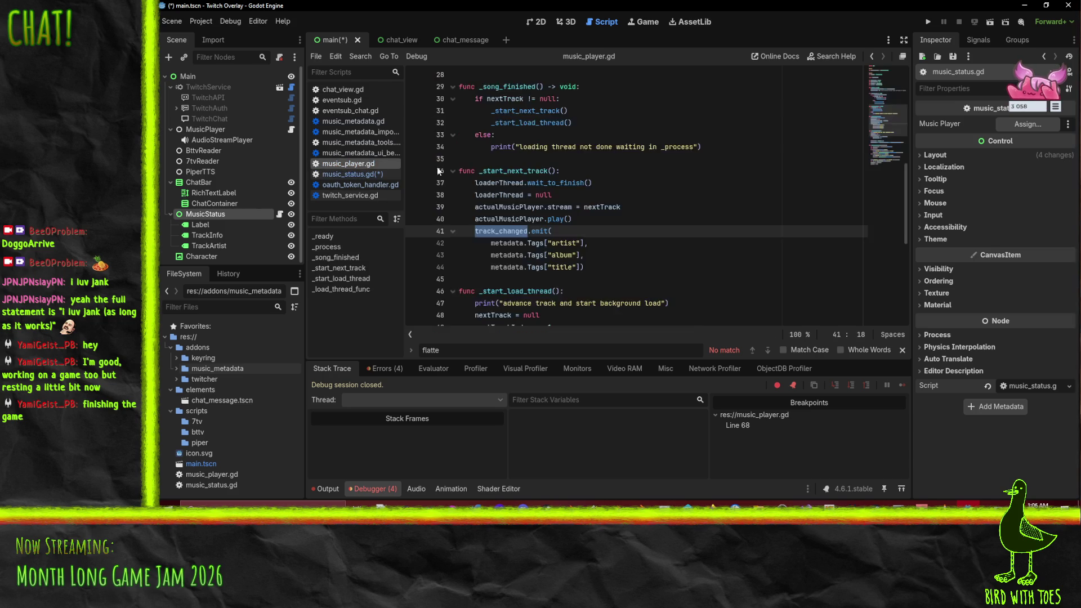
- Add 'class_name MusicPlayer' as the first line of music_player.gd and save
scroll(506, 135, "up", 8)
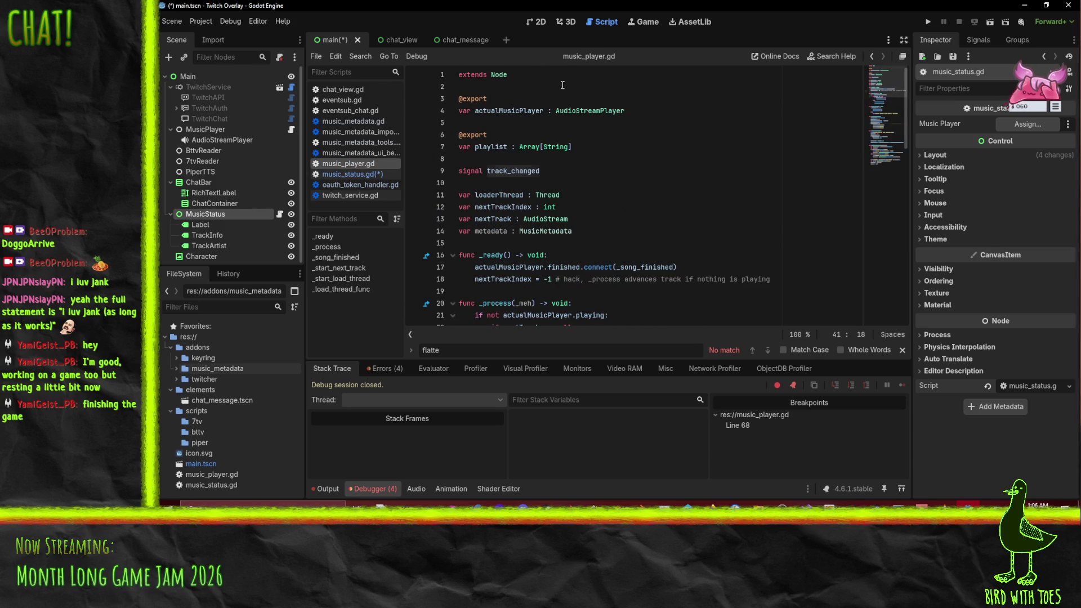
left_click(562, 85)
key("Up")
key("Return")
key("Up")
type("class_")
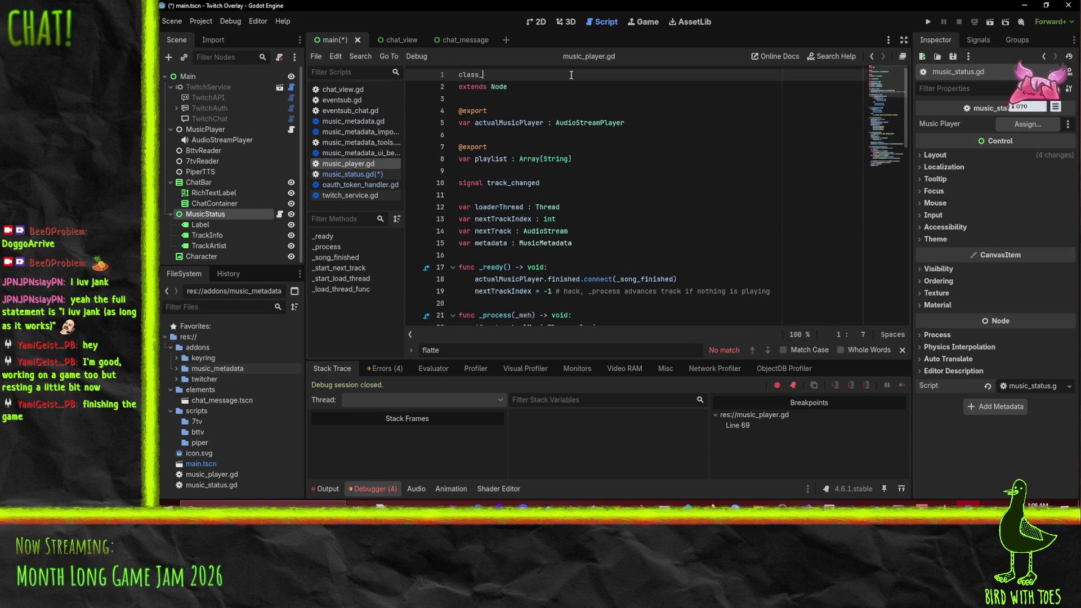
type("name MusicPlayer")
left_click(545, 109)
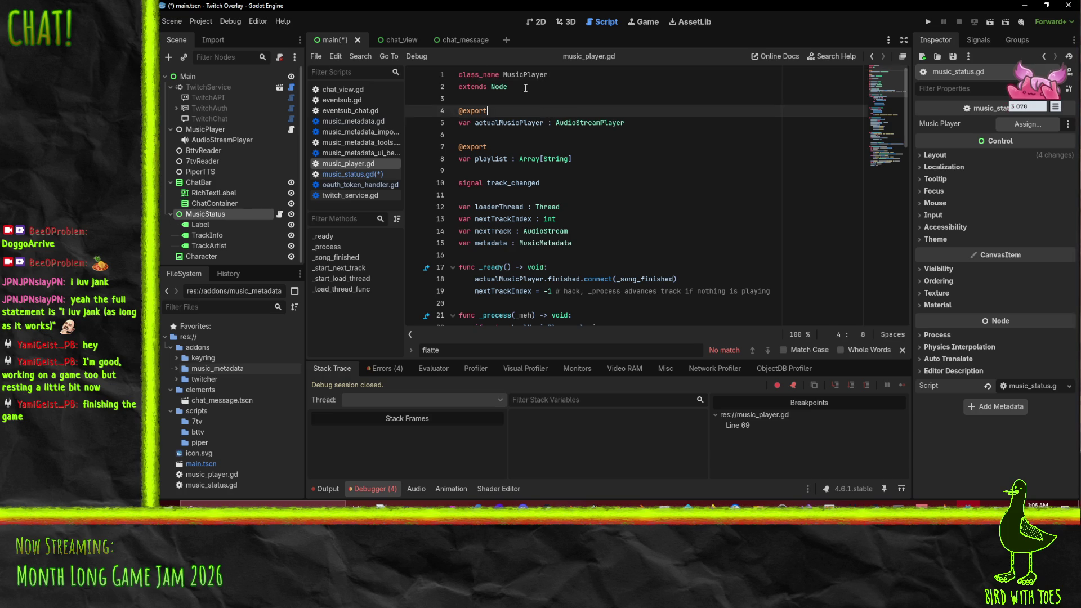
key("ctrl+s")
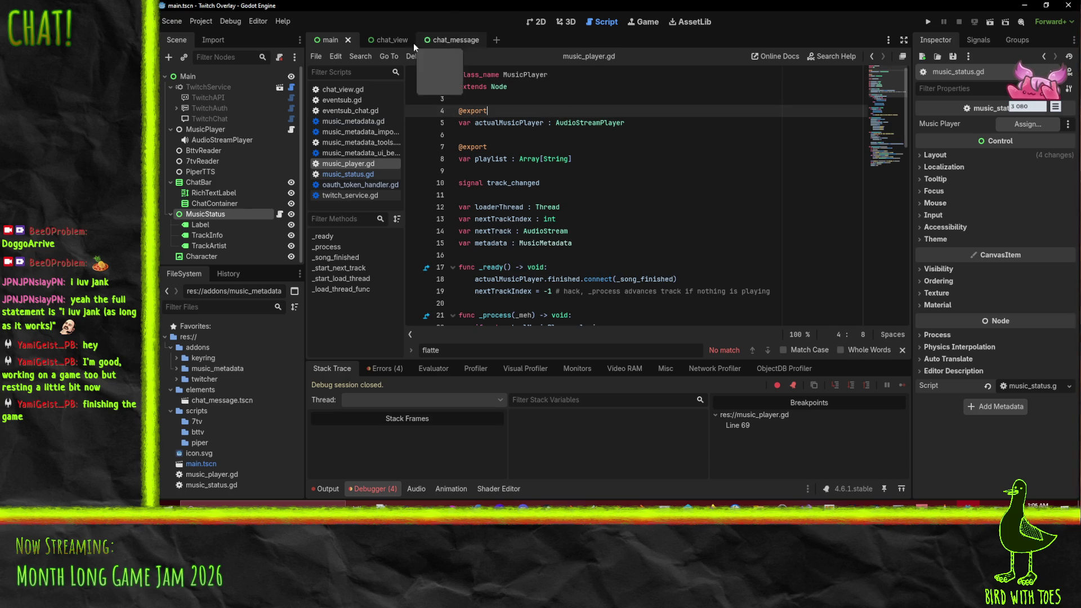
- In _ready, connect music_player.track_changed to _track_changed
left_click(372, 174)
left_click(577, 148)
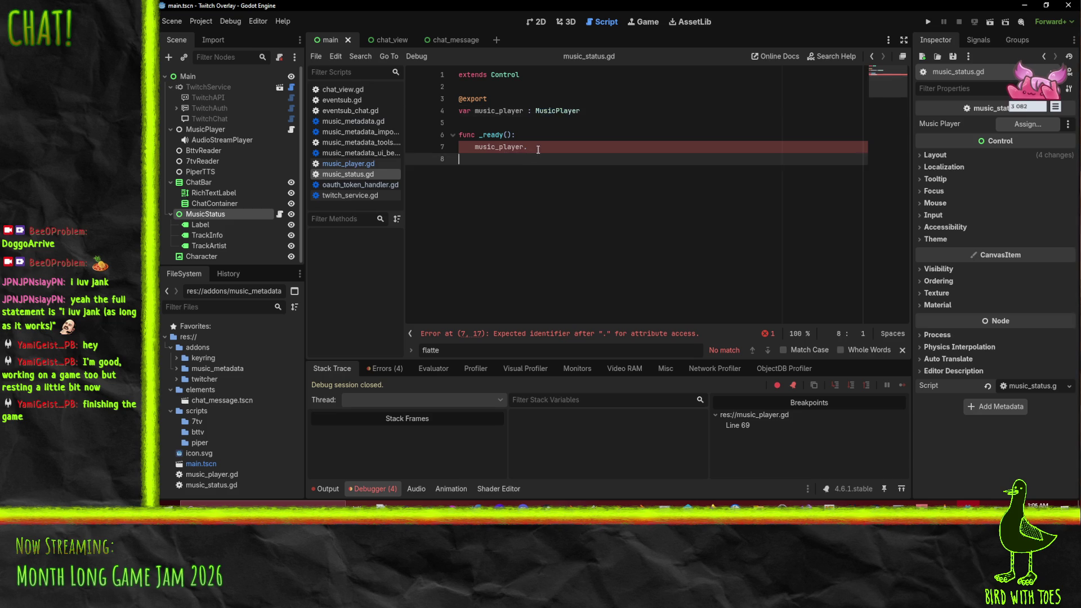
key("BackSpace")
type(".")
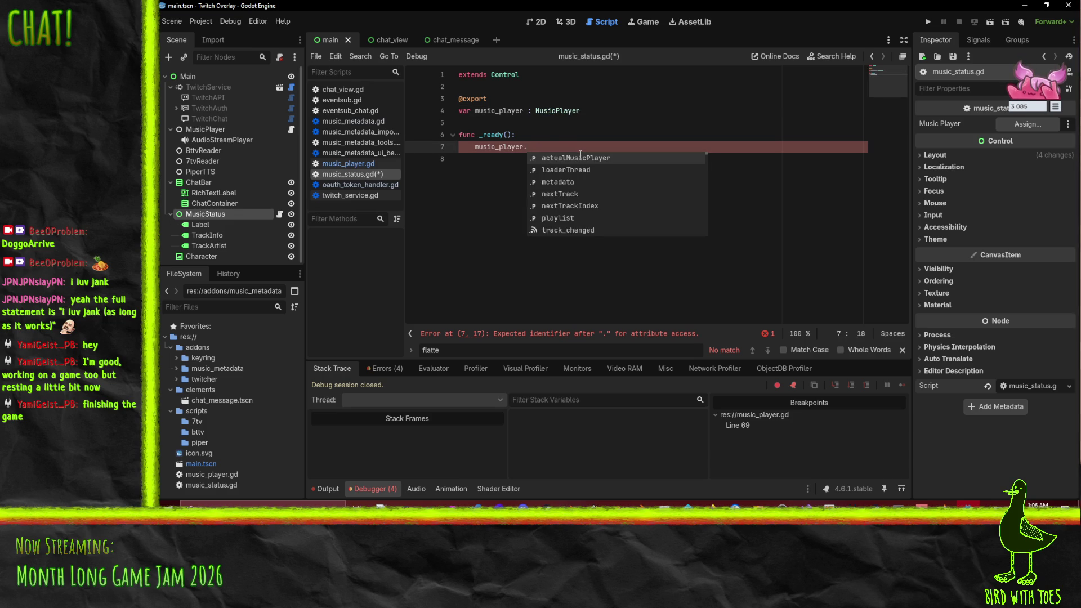
type("tra")
key("Return")
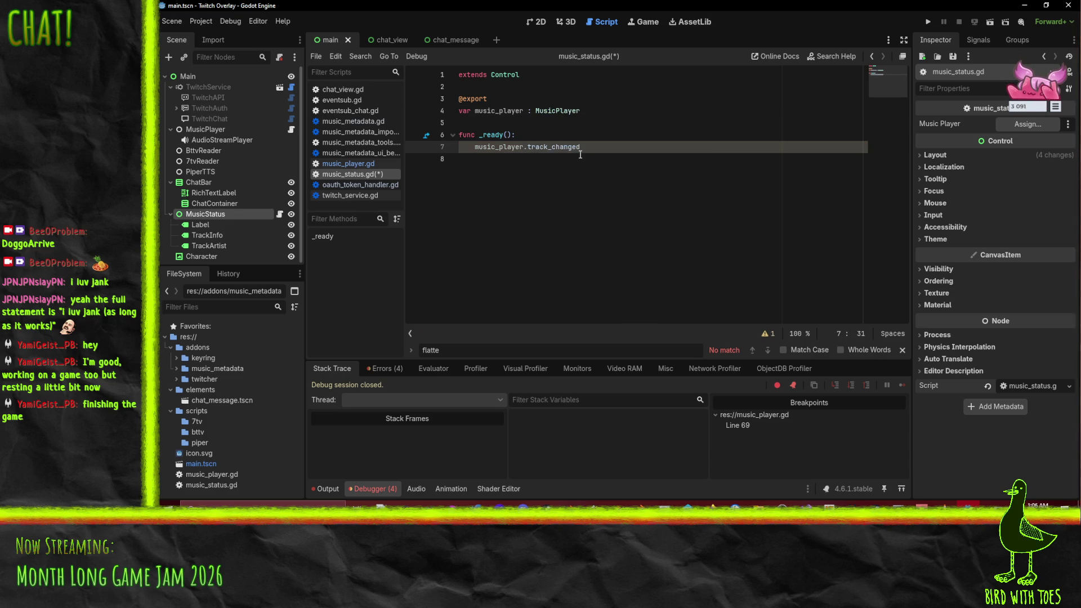
type(".connect(_")
type("track_ch")
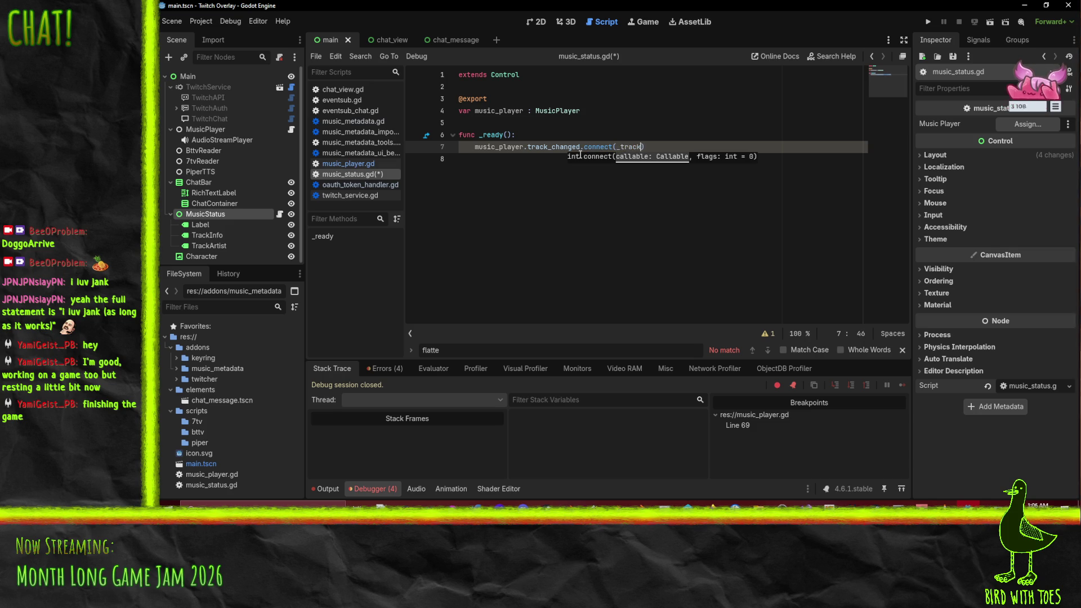
type("anged")
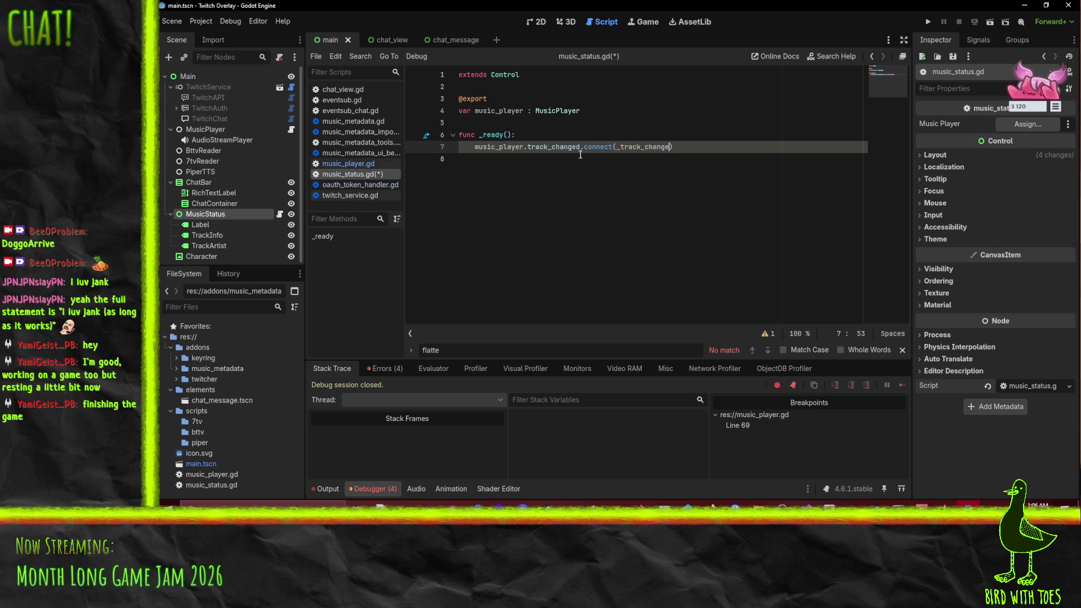
- Declare an empty func _track_changed handler taking title, album and artist below _ready
double_click(631, 147)
key("ctrl+c")
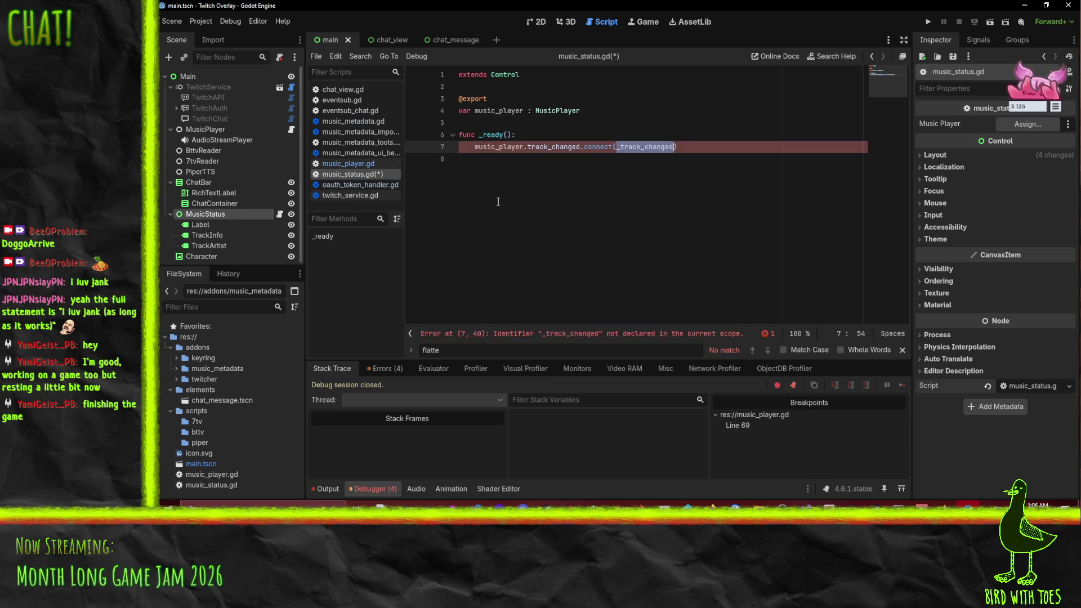
left_click(532, 199)
key("Return")
key("ctrl+v")
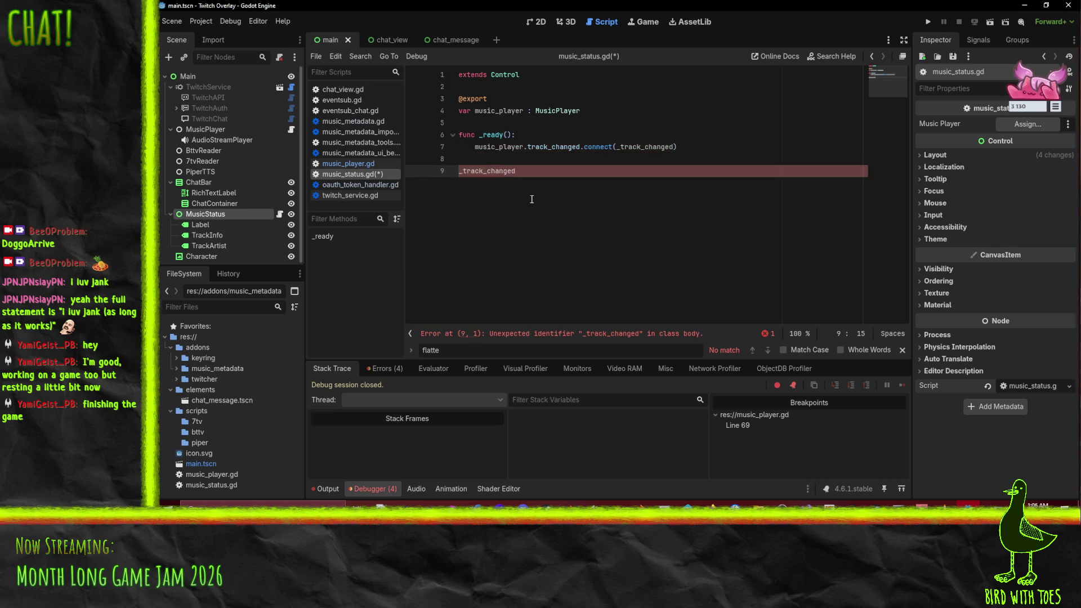
key("Home")
type("func")
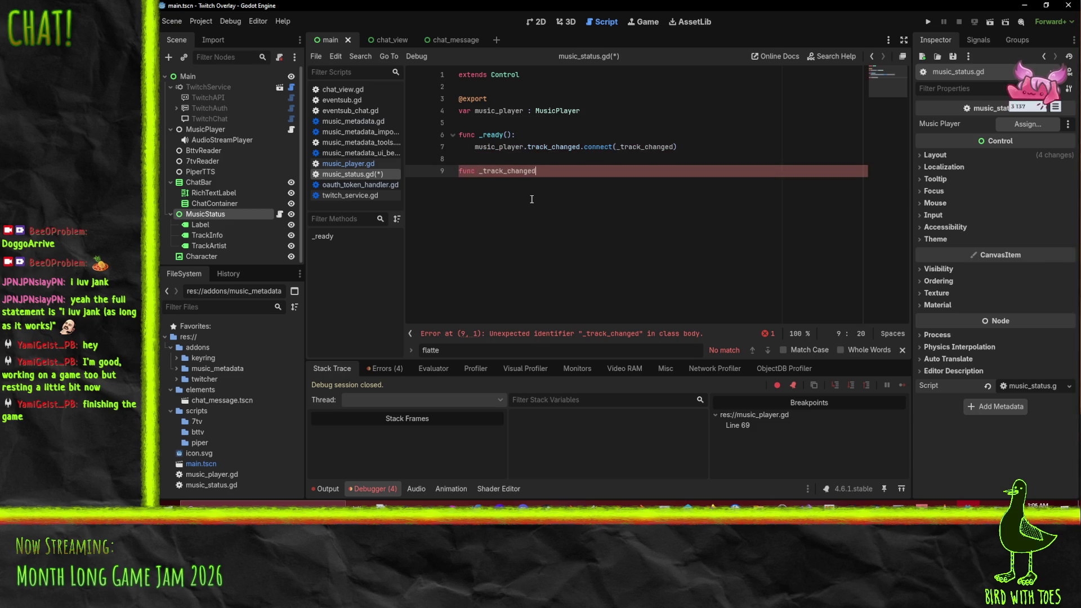
key("End")
type("(")
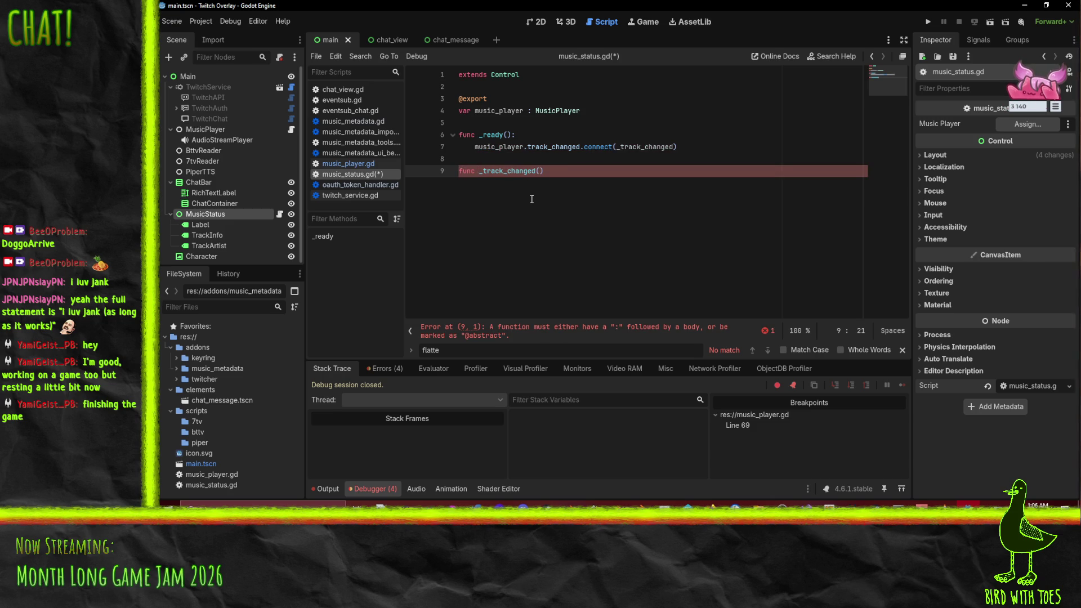
type("title, artist")
type(",")
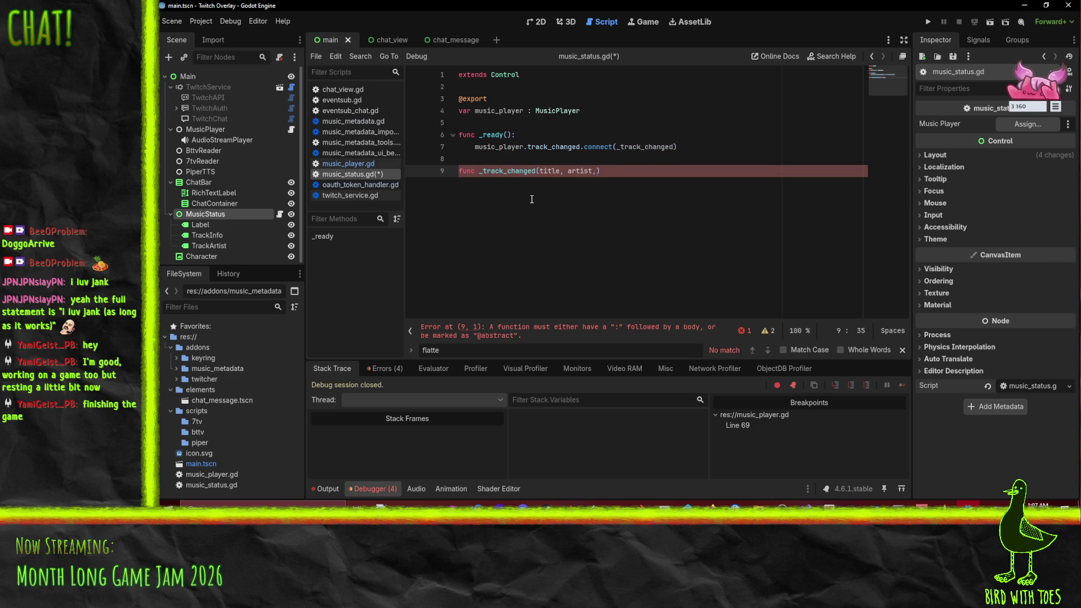
type("a")
type("lbum,")
key("BackSpace")
key("Return")
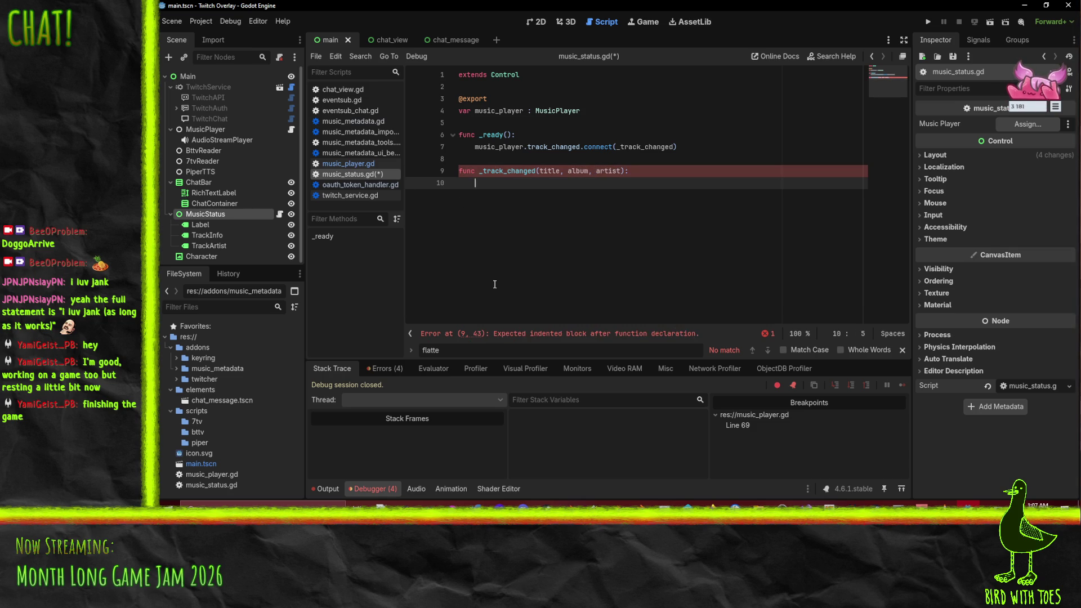
- Check the emit order in music_player.gd, then reorder _track_changed parameters to (album, artist, title)
left_click(361, 164)
scroll(657, 273, "down", 6)
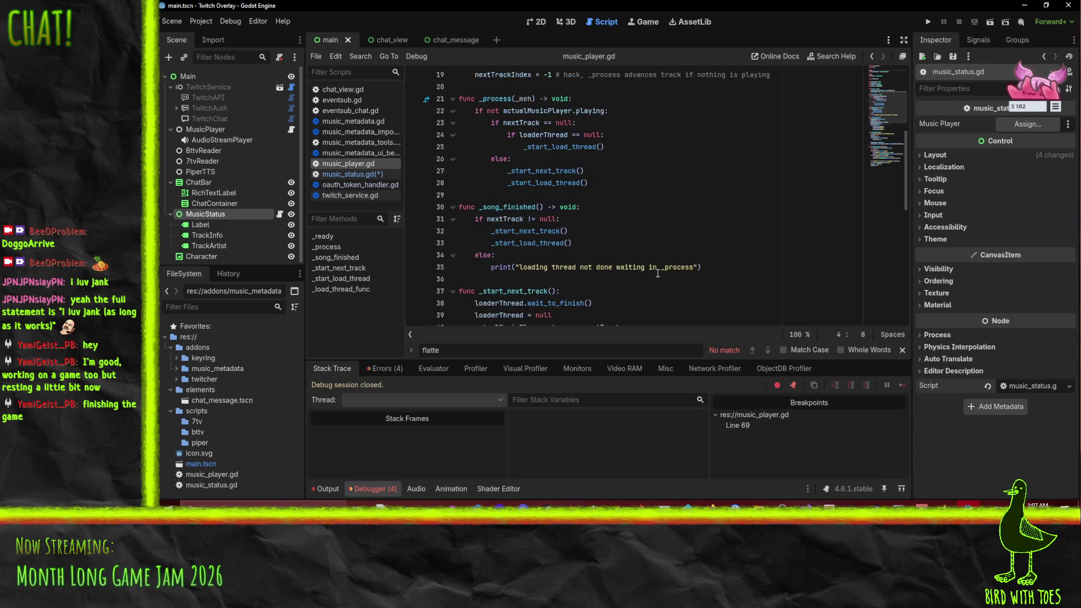
scroll(610, 197, "down", 4)
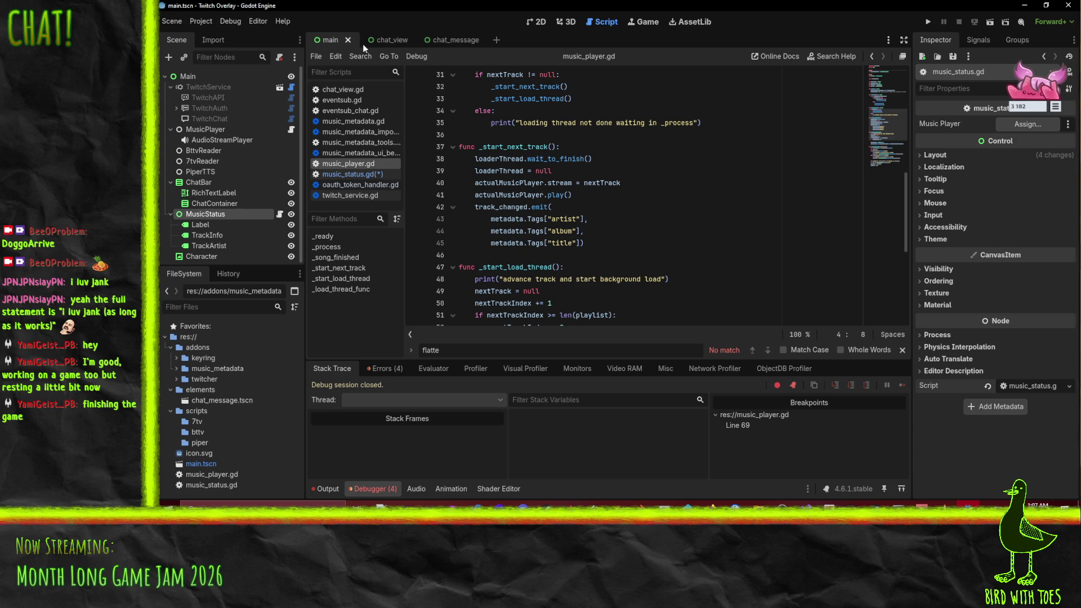
left_click(351, 174)
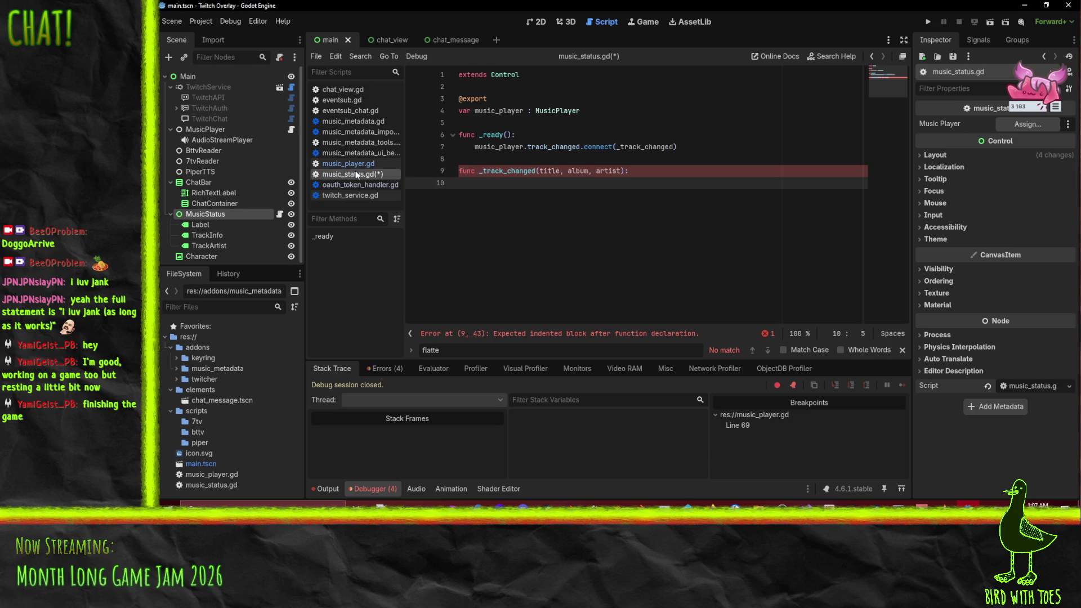
double_click(544, 171)
key("Delete")
key("Delete")
key("Delete")
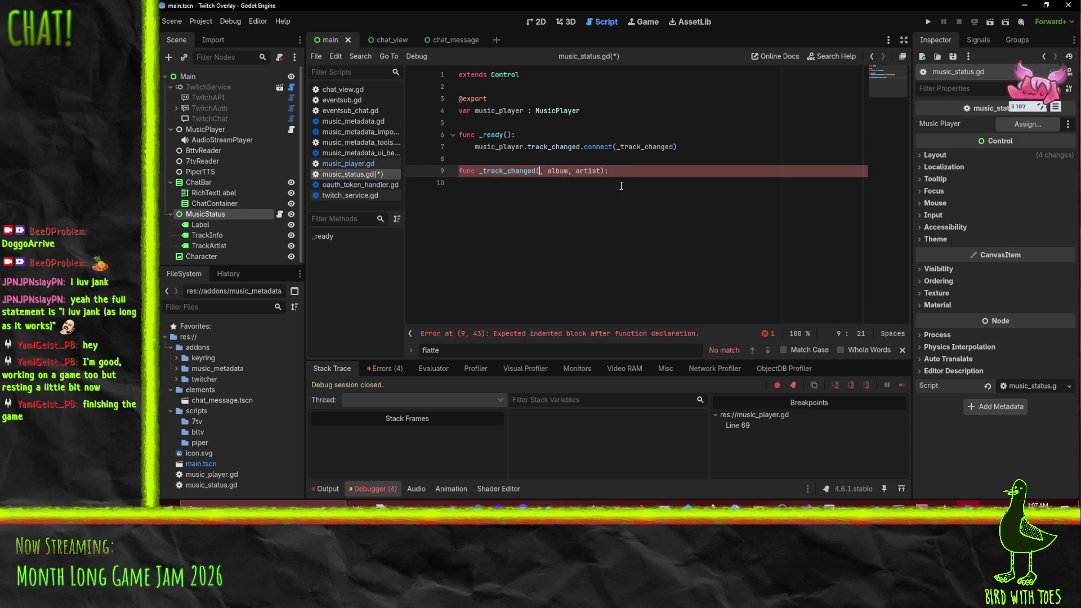
type(", title")
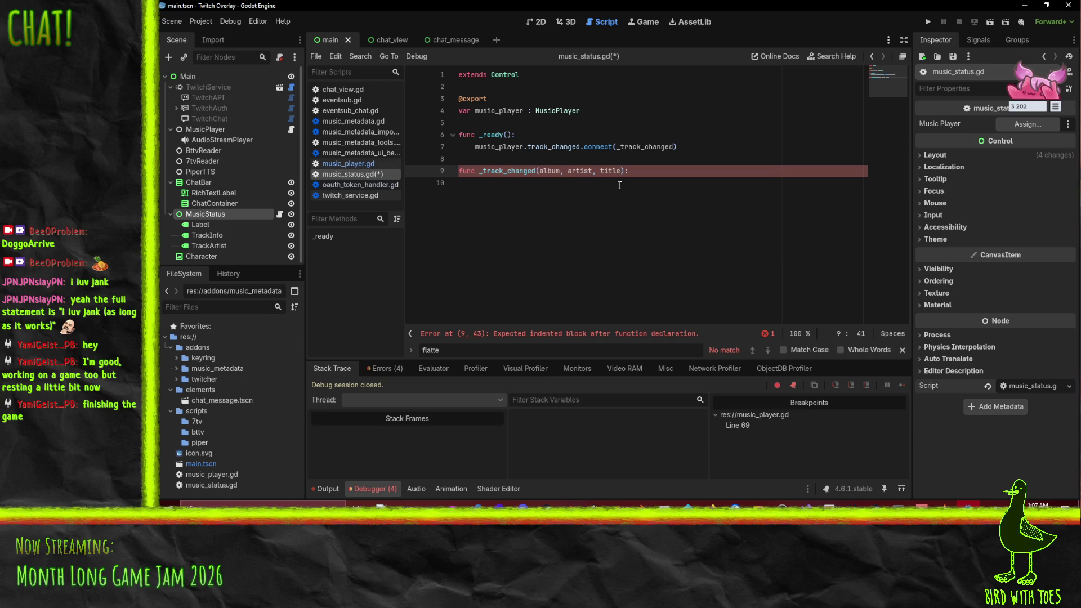
left_click(627, 122)
left_click(584, 204)
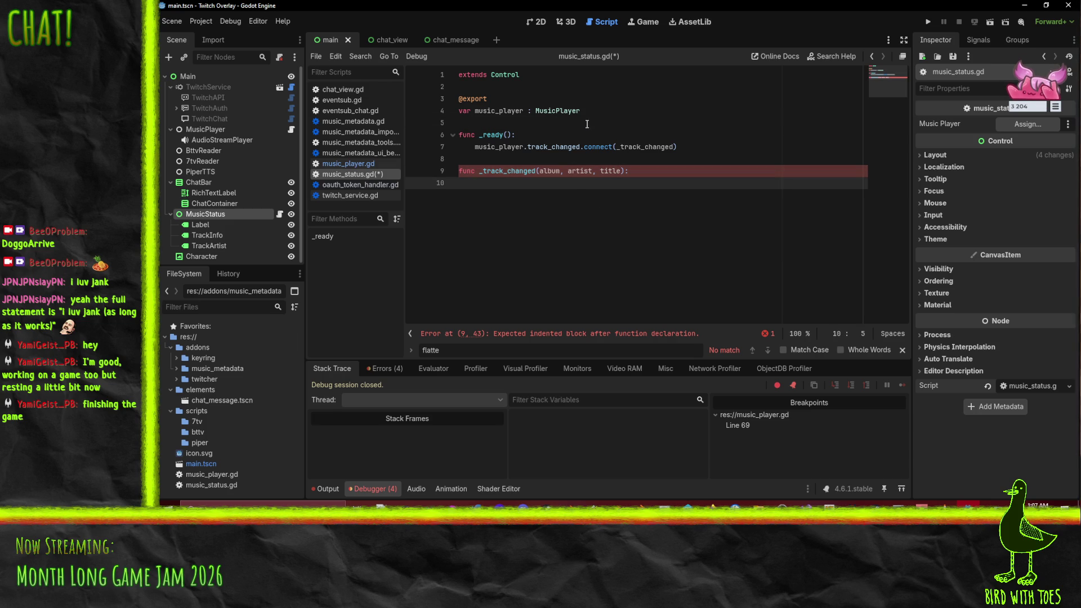
- Add an exported 'var track_title : Label' below the music_player declaration
left_click(586, 122)
left_click(587, 111)
key("Return")
type("@e")
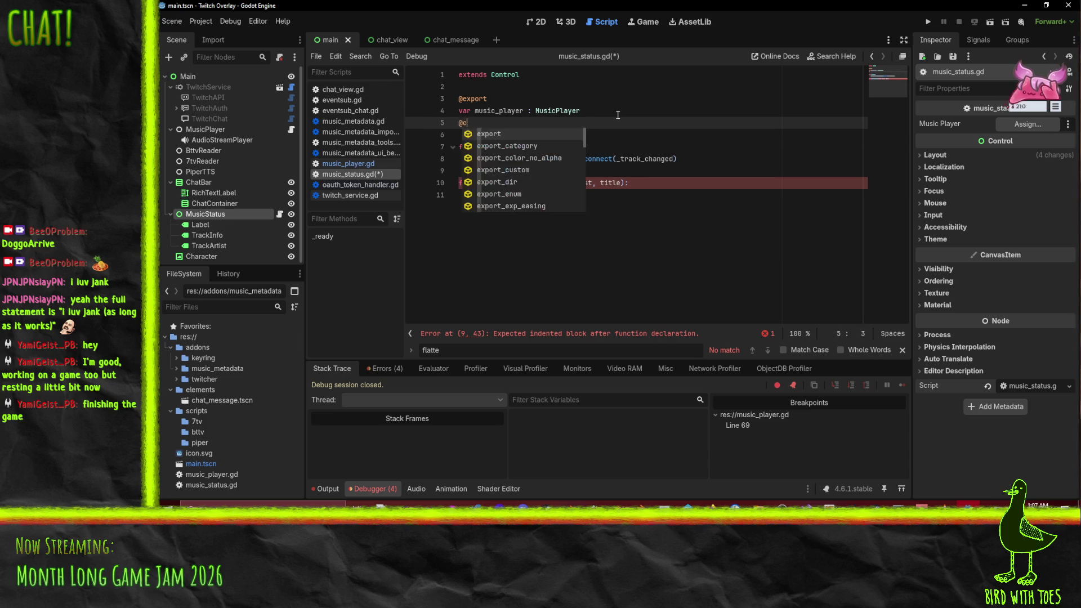
key("Return")
key("Return")
key("BackSpace")
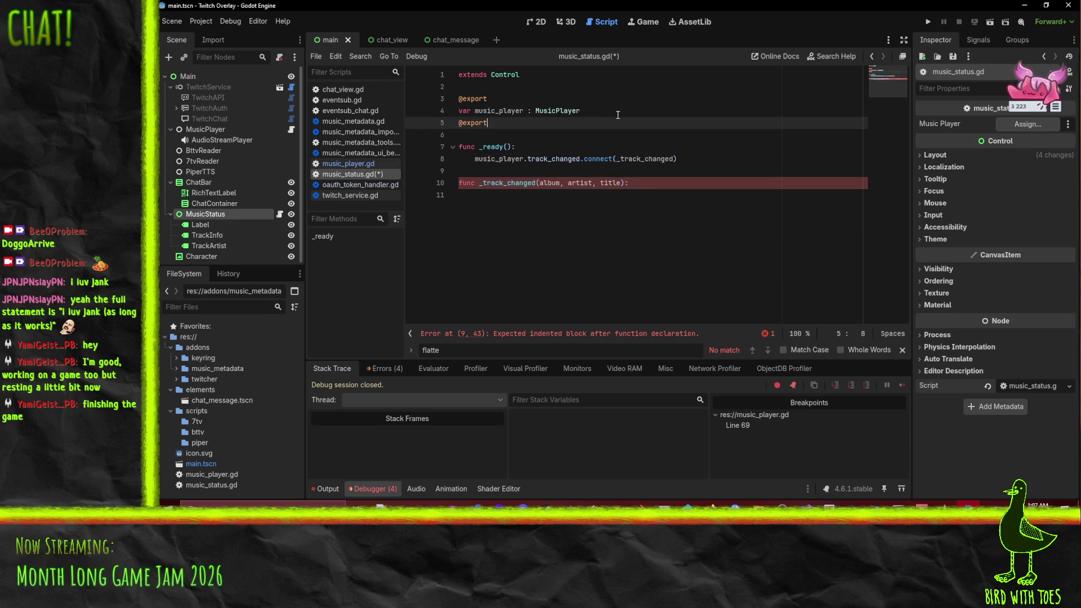
key("Return")
type("var t")
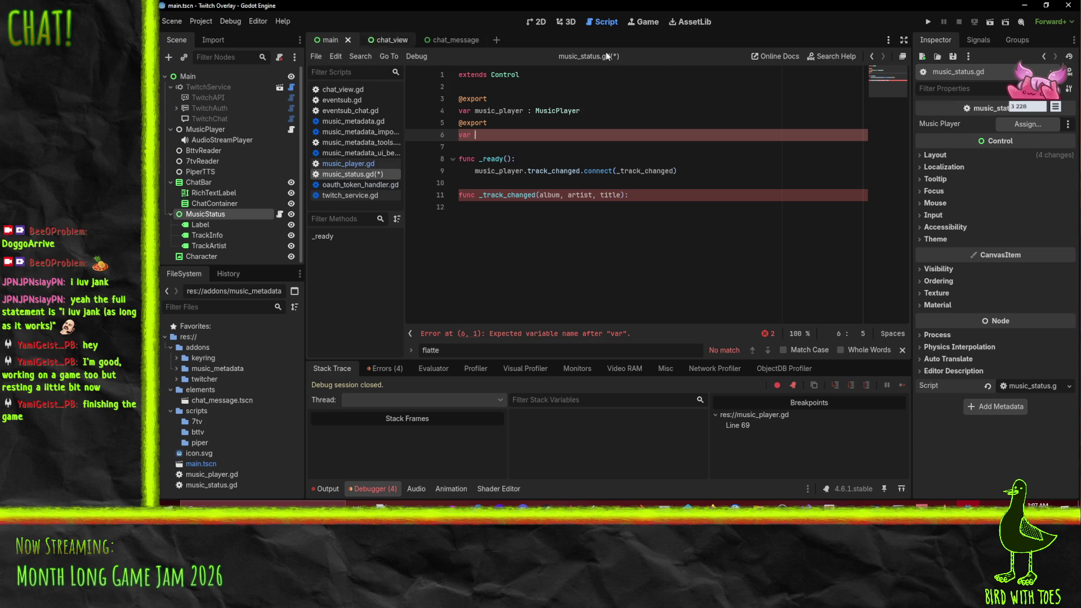
type("rack_")
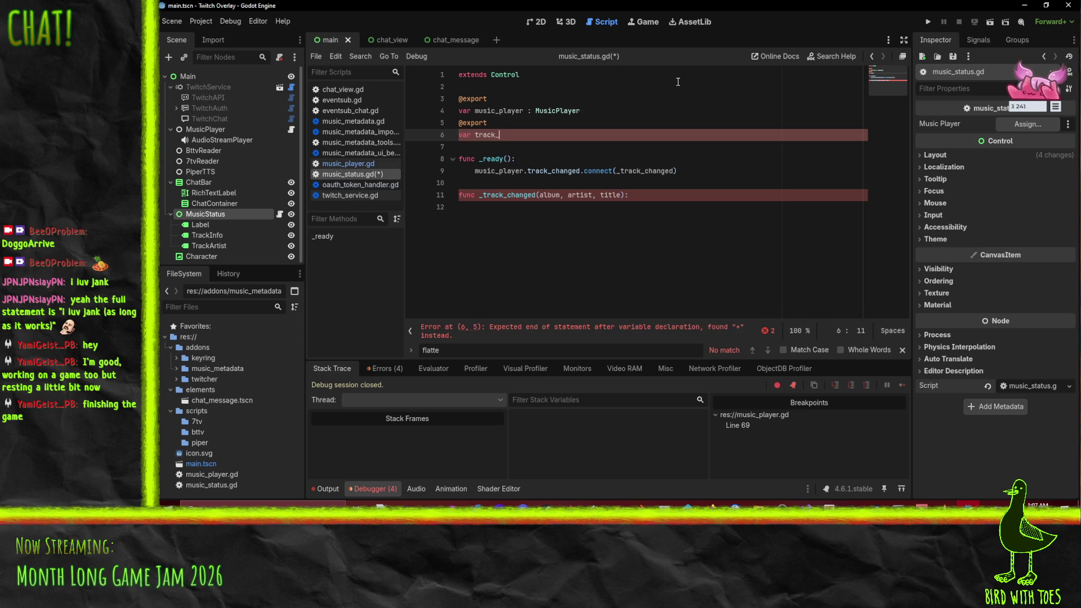
type("title : Label")
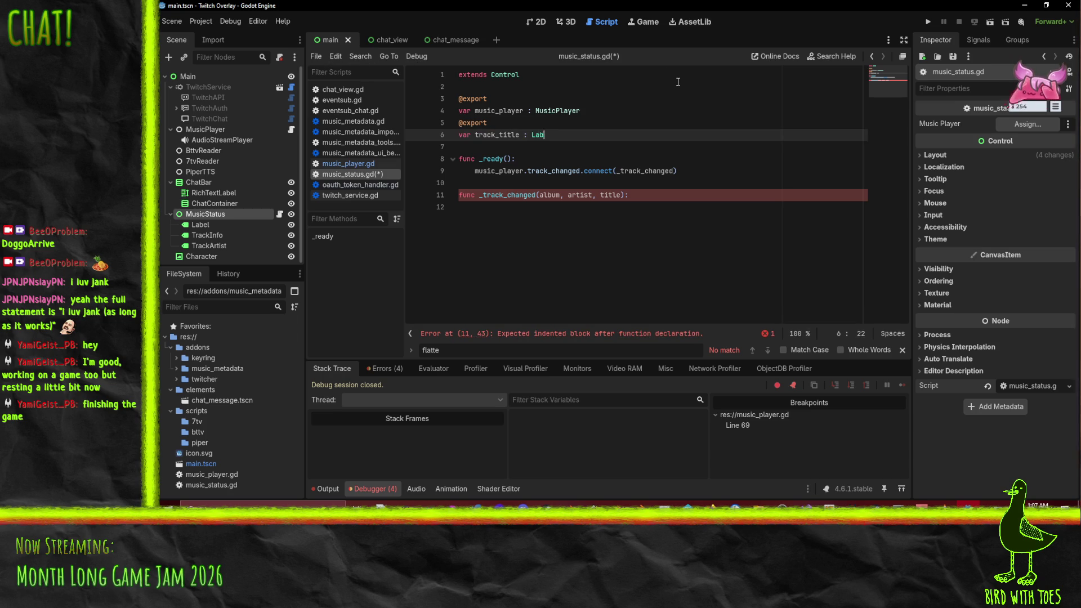
- Add a second exported Label variable, temporarily named tahioto
key("Return")
key("Return")
type("@")
key("BackSpace")
key("BackSpace")
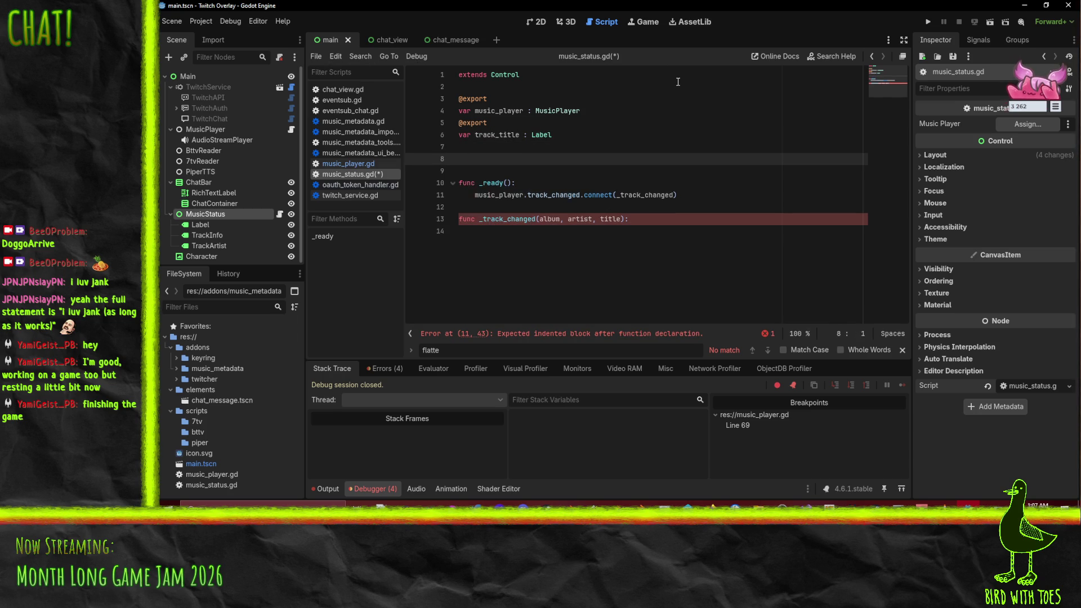
type("@exprot")
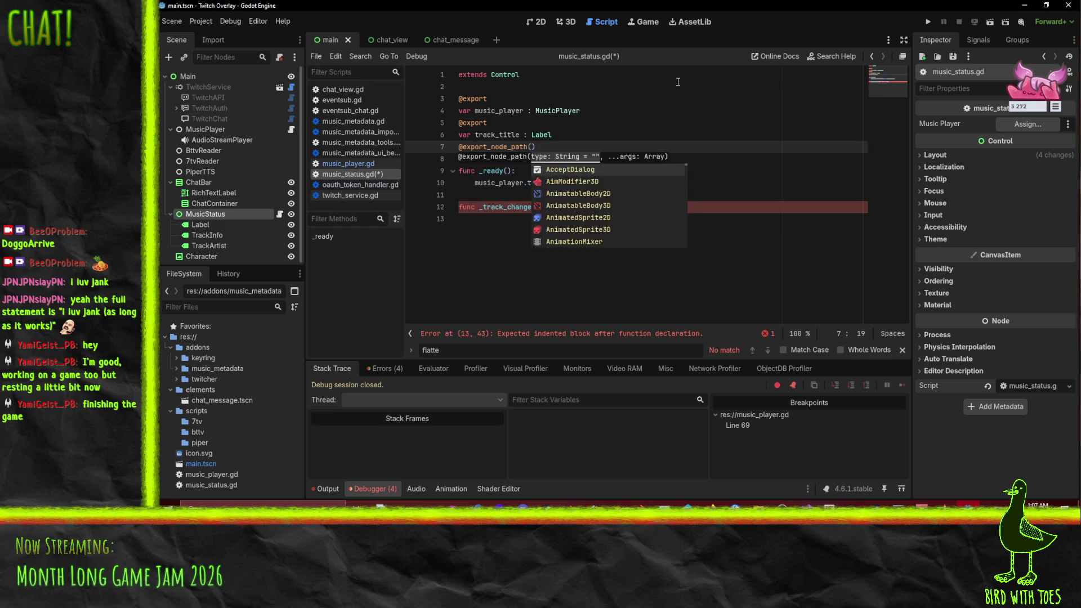
key("Return")
key("BackSpace")
key("BackSpace")
key("BackSpace")
key("BackSpace")
key("BackSpace")
key("BackSpace")
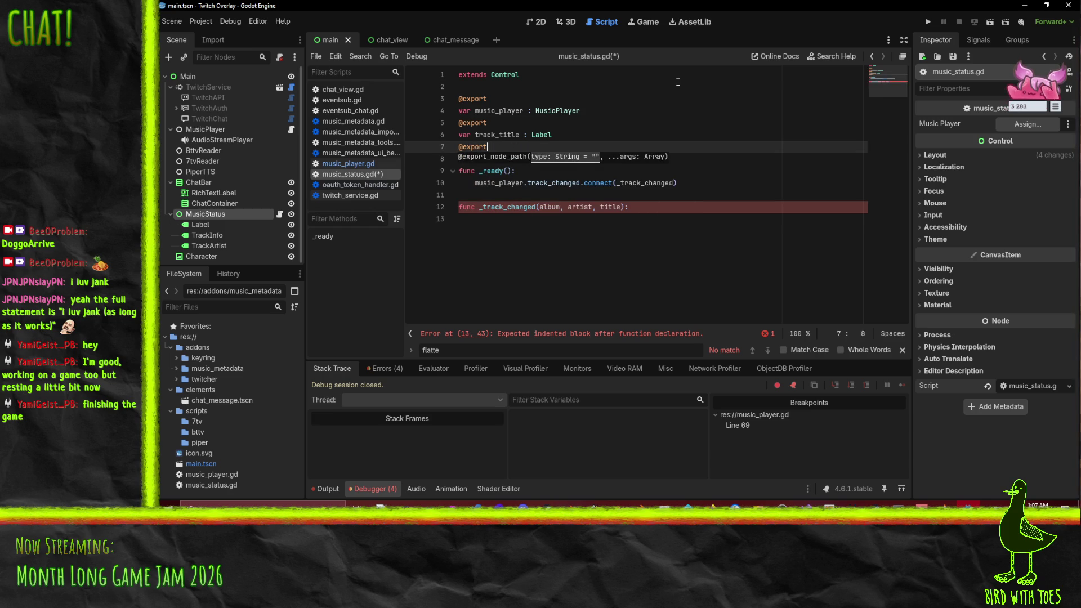
key("Return")
type("var ")
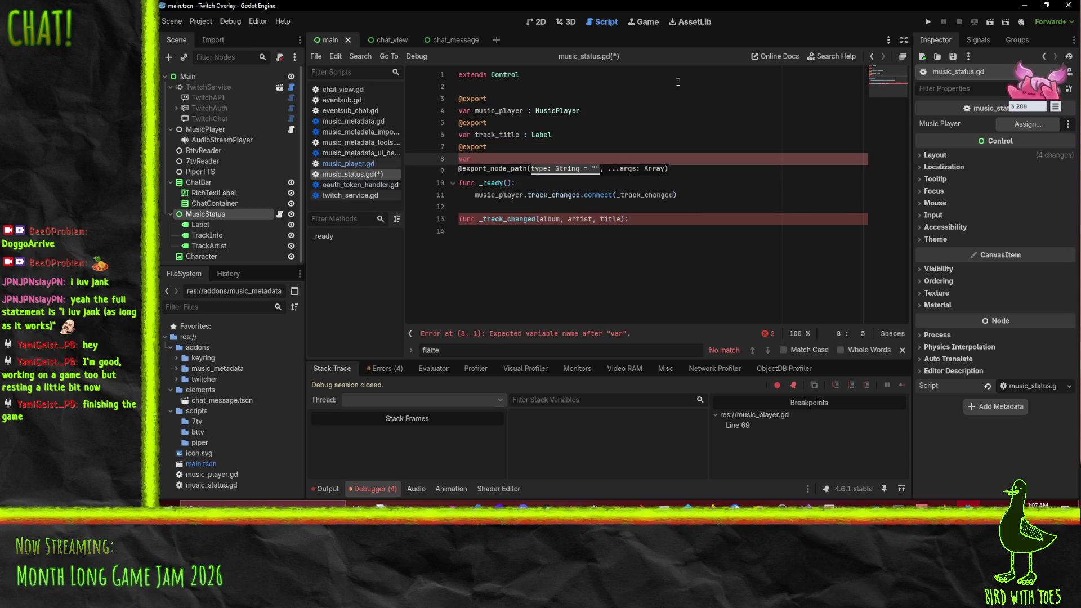
type("tahioto : La")
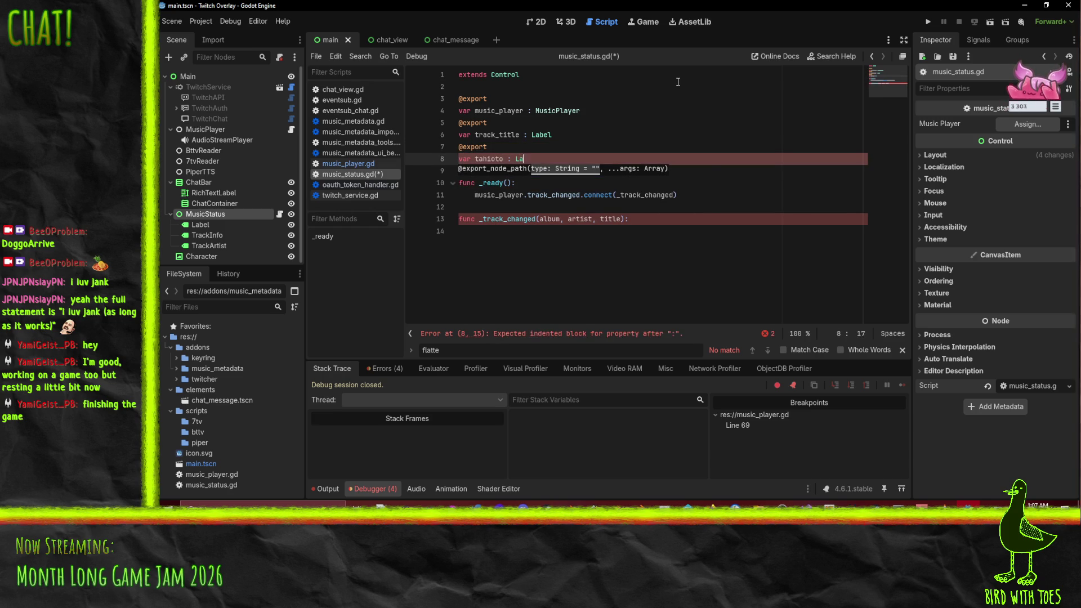
type("bel")
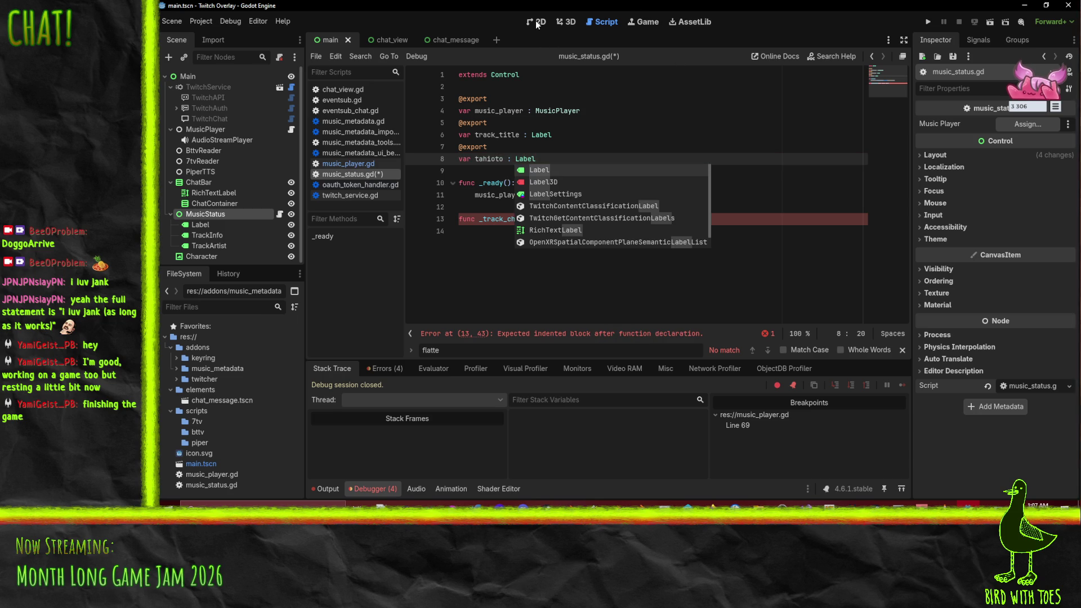
- Check the node names in the 2D view, then rename track_title to track_info
left_click(536, 22)
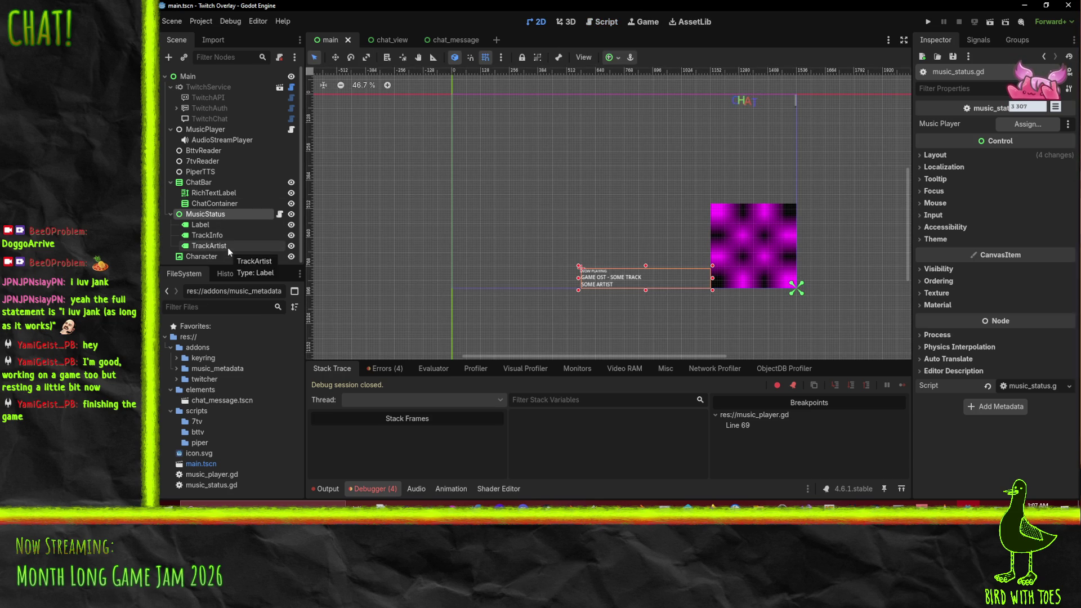
left_click(604, 22)
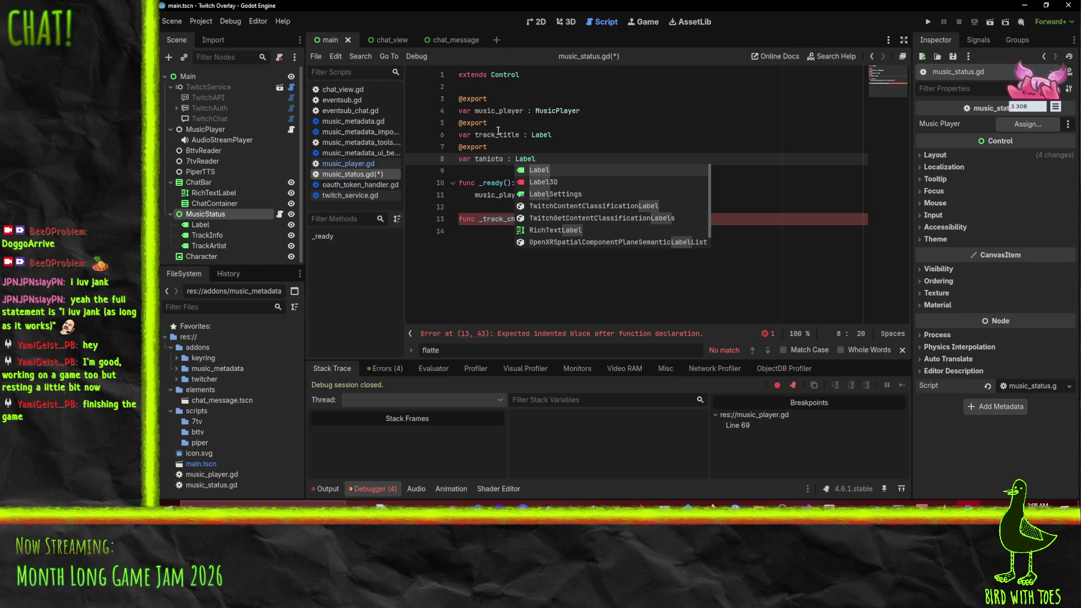
left_click_drag(499, 131, 519, 133)
type("i")
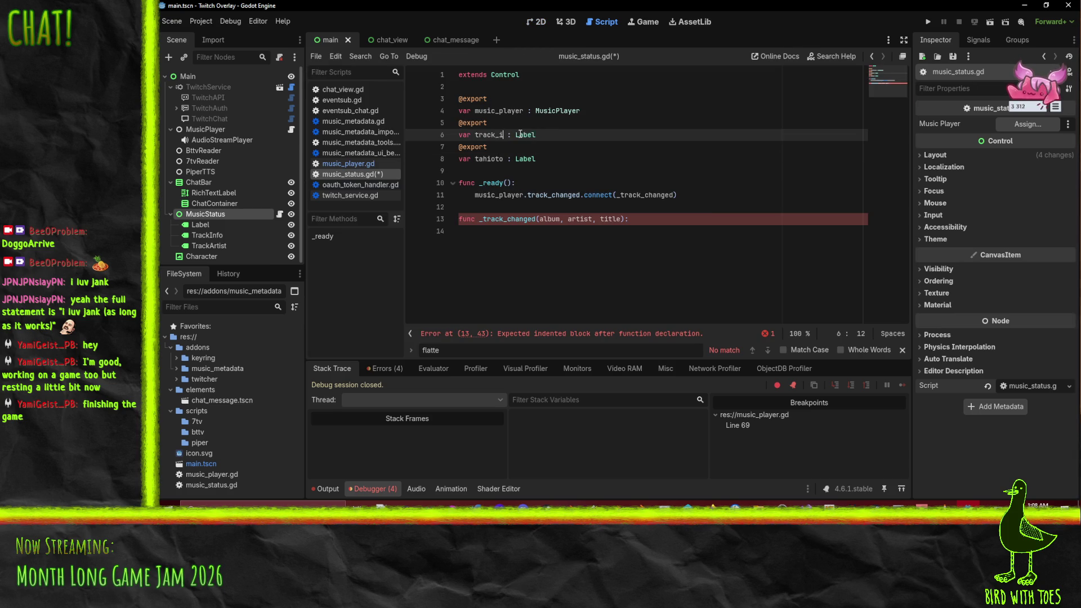
type("nfo")
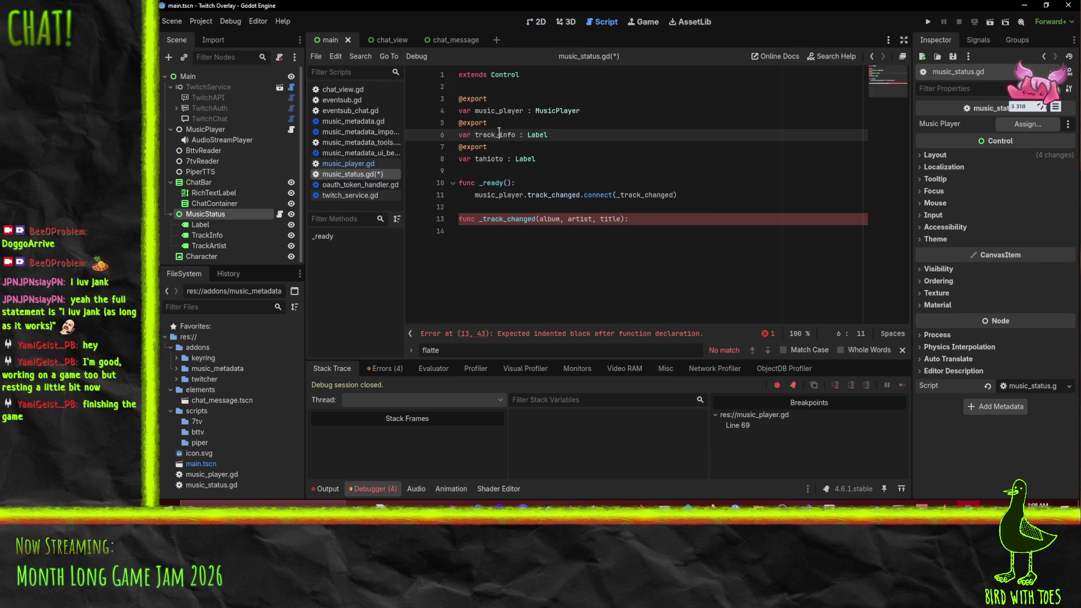
- Rename the second Label variable to track_artis
double_click(498, 135)
key("ctrl+c")
double_click(479, 159)
key("ctrl+v")
key("BackSpace")
key("BackSpace")
key("BackSpace")
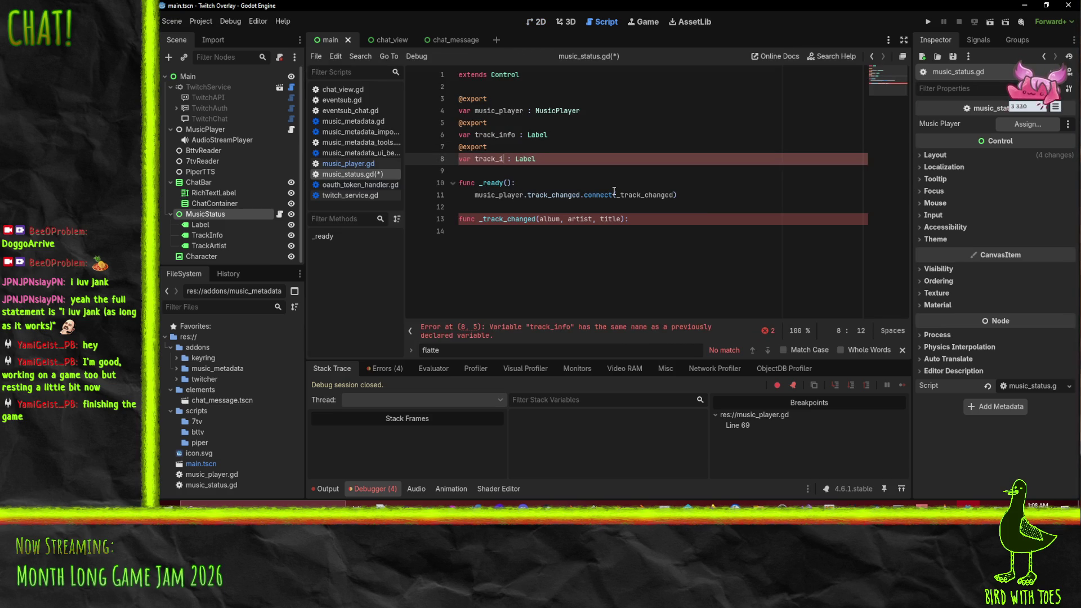
type("artis")
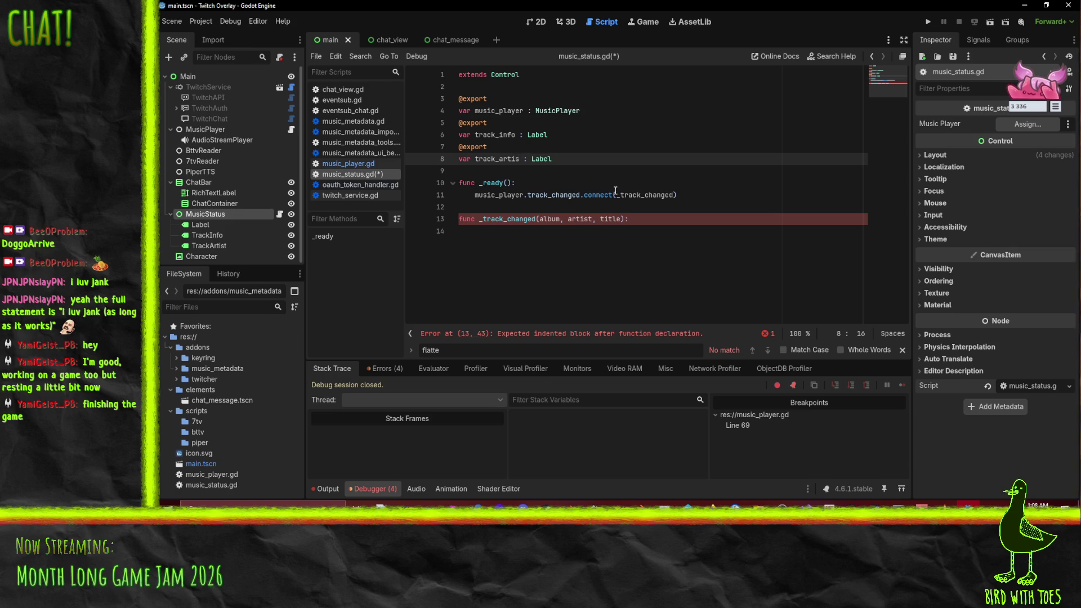
left_click(600, 250)
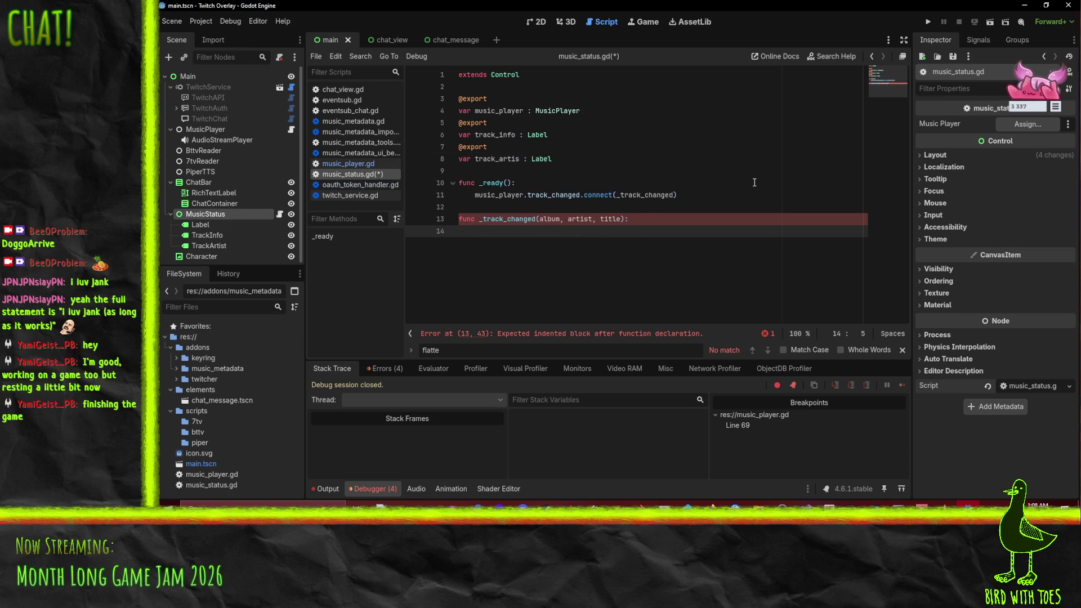
- In _track_changed, set track_info.text to album + " - " + title
type("track_info.l")
key("BackSpace")
type("text =")
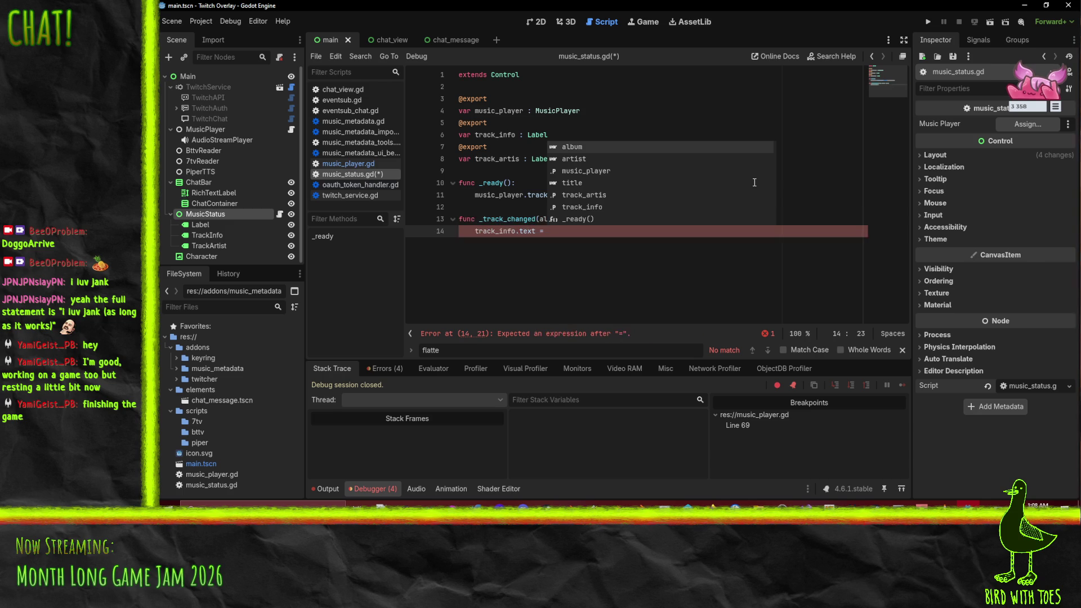
key("Escape")
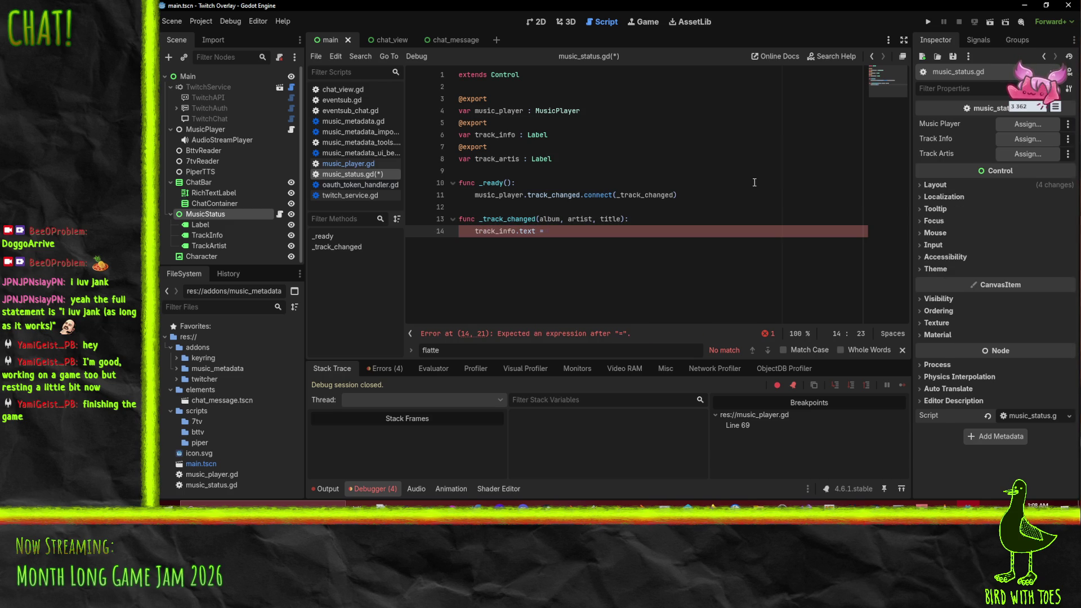
key("ctrl+space")
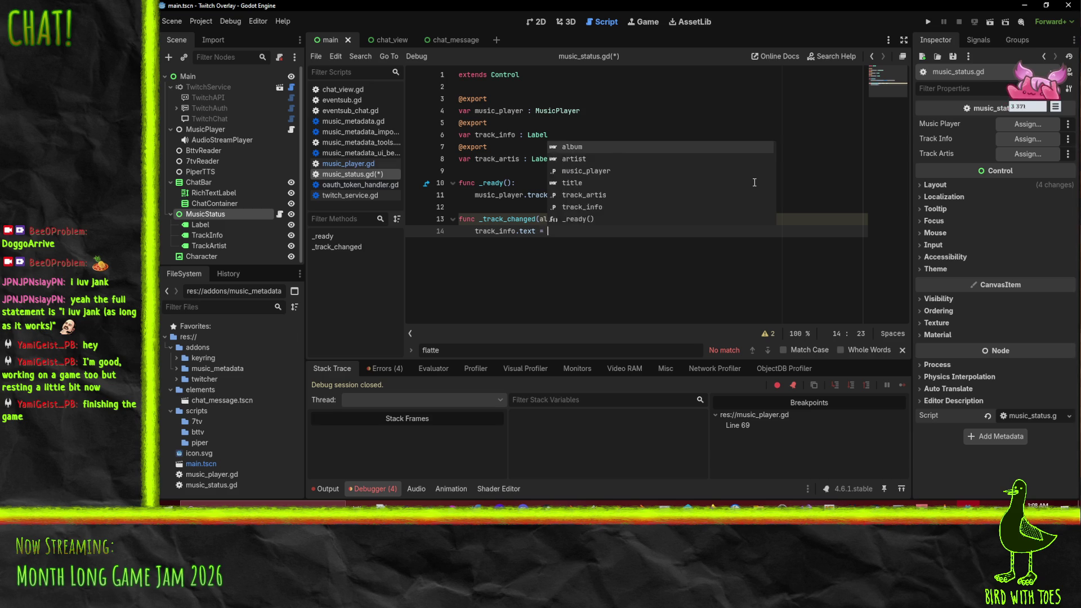
type("album + \" ")
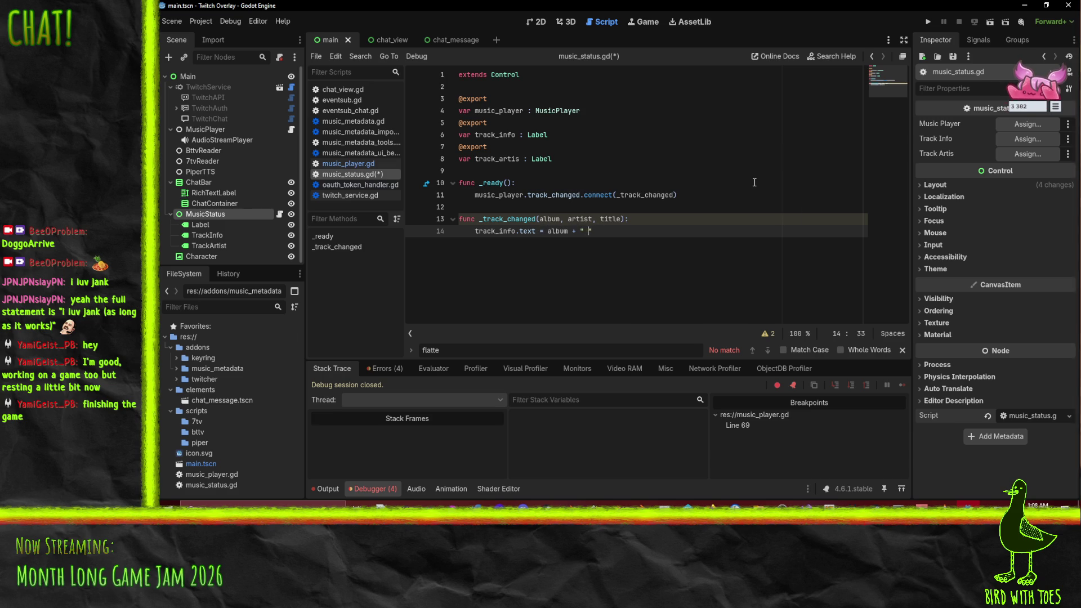
type("- \" + title")
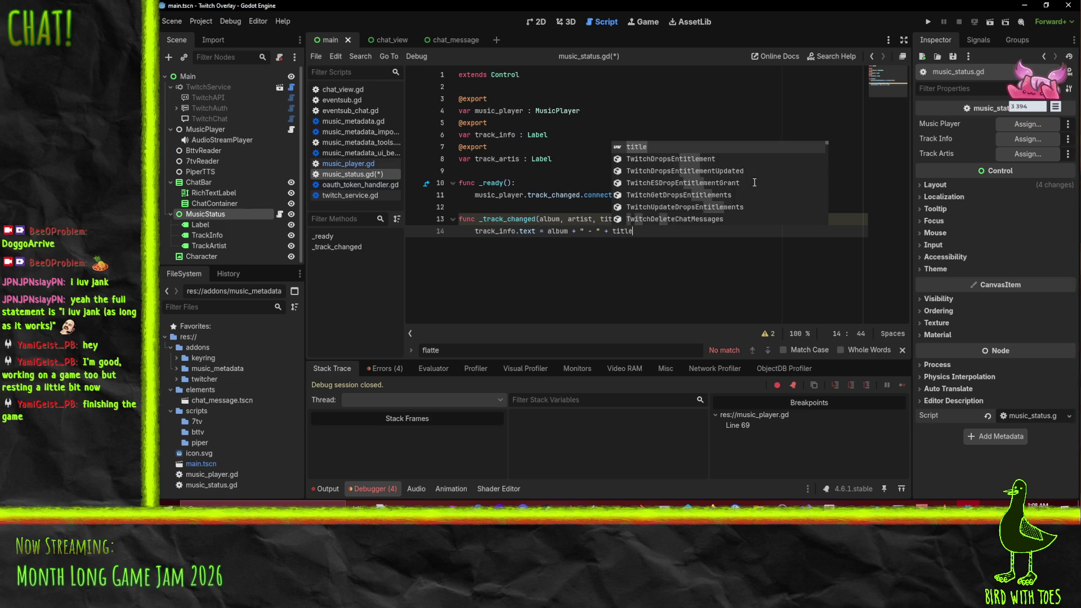
key("Return")
- Duplicate that line into a track_artis.text = artist assignment
key("ctrl+shift+d")
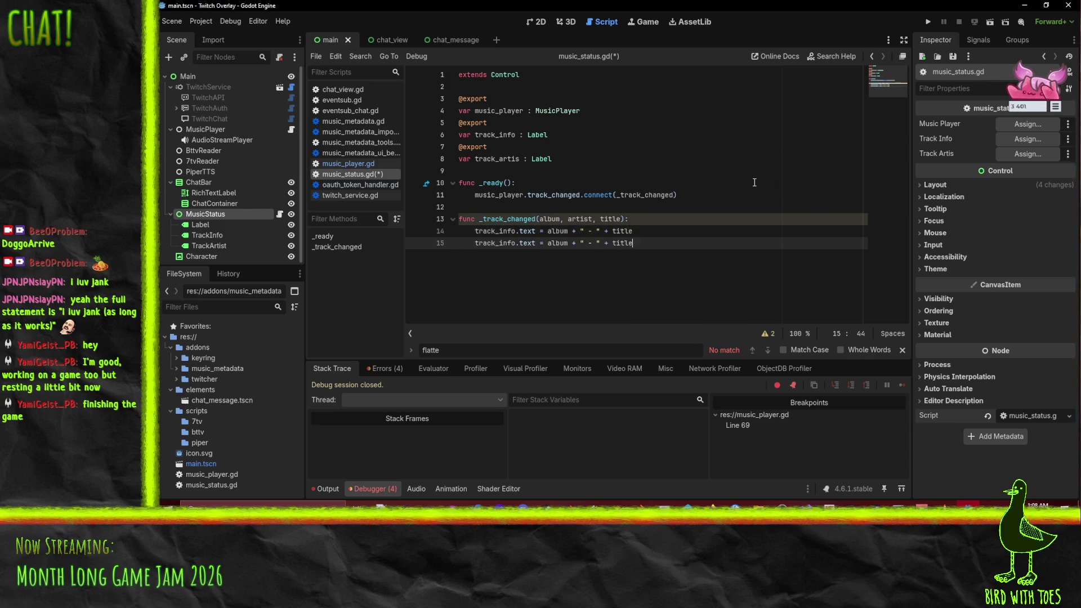
double_click(558, 242)
type("artist")
key("shift+End")
key("Delete")
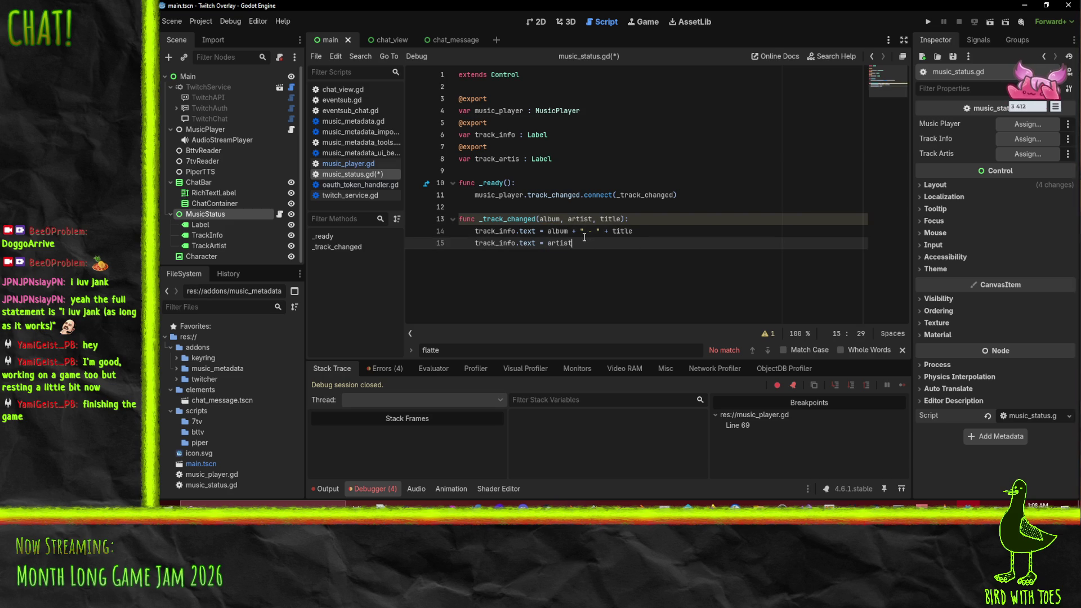
double_click(495, 159)
key("ctrl+c")
double_click(494, 243)
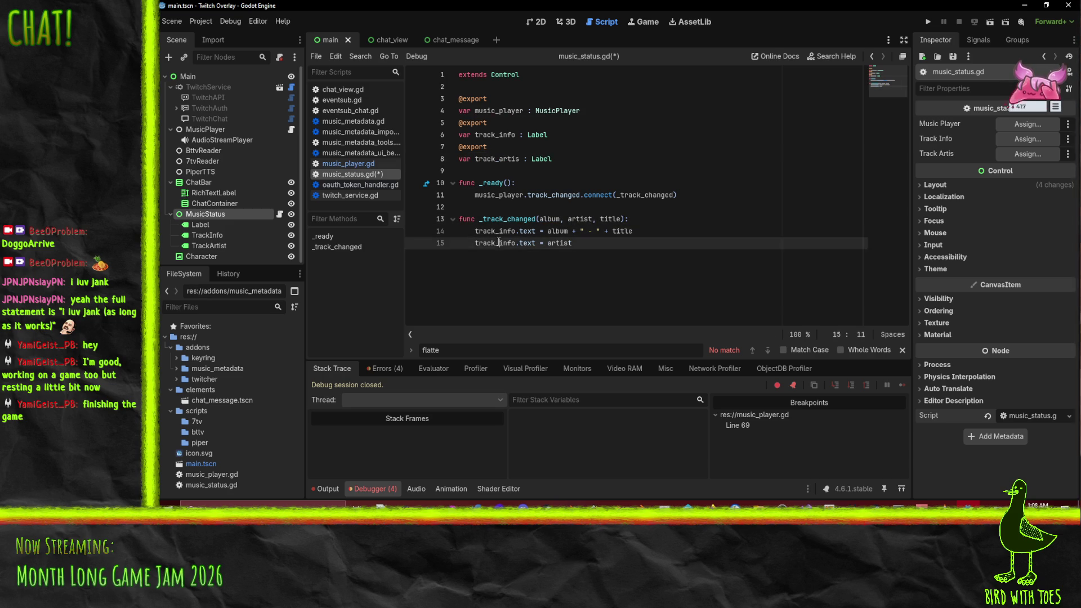
key("ctrl+v")
- Rename track_artis to track_artist in both places and save music_status.gd
type("t")
left_click(516, 159)
type("t")
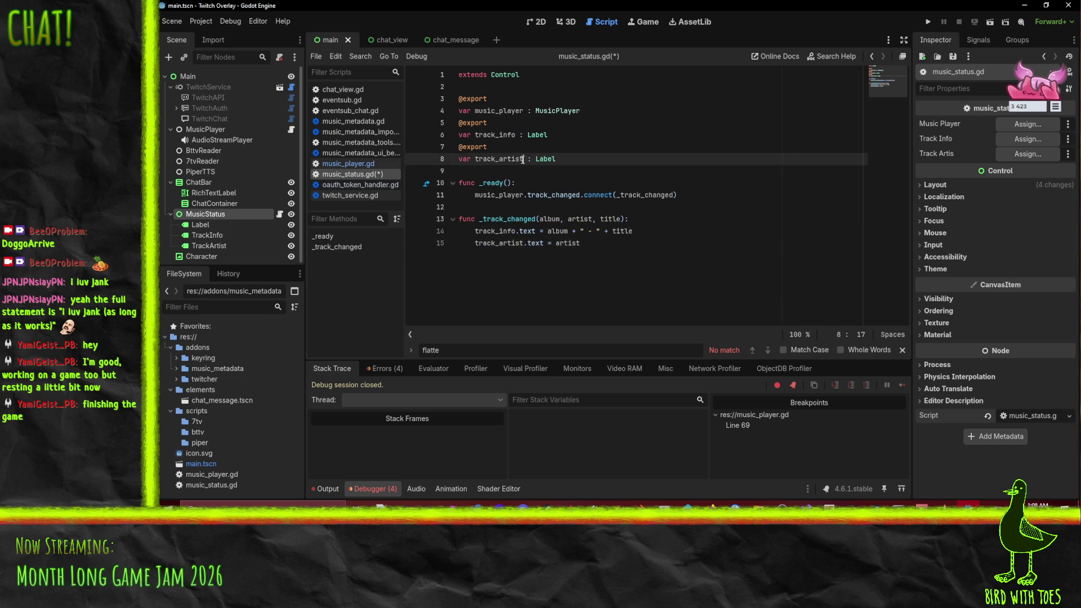
key("ctrl+s")
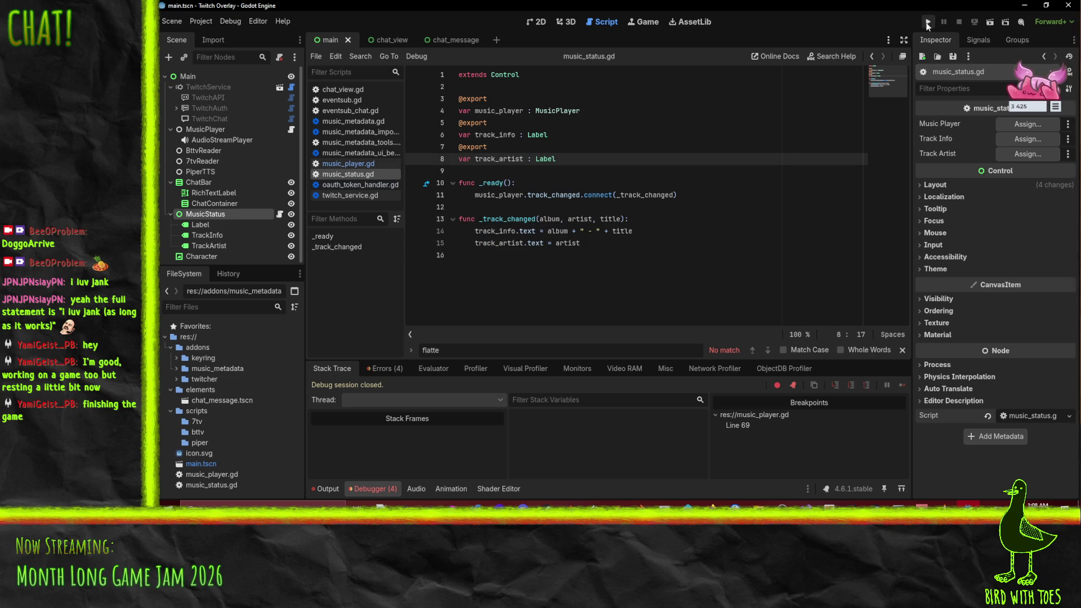
- Test-run the project, continue past the debugger break, and stop after the null music_player error
left_click(926, 22)
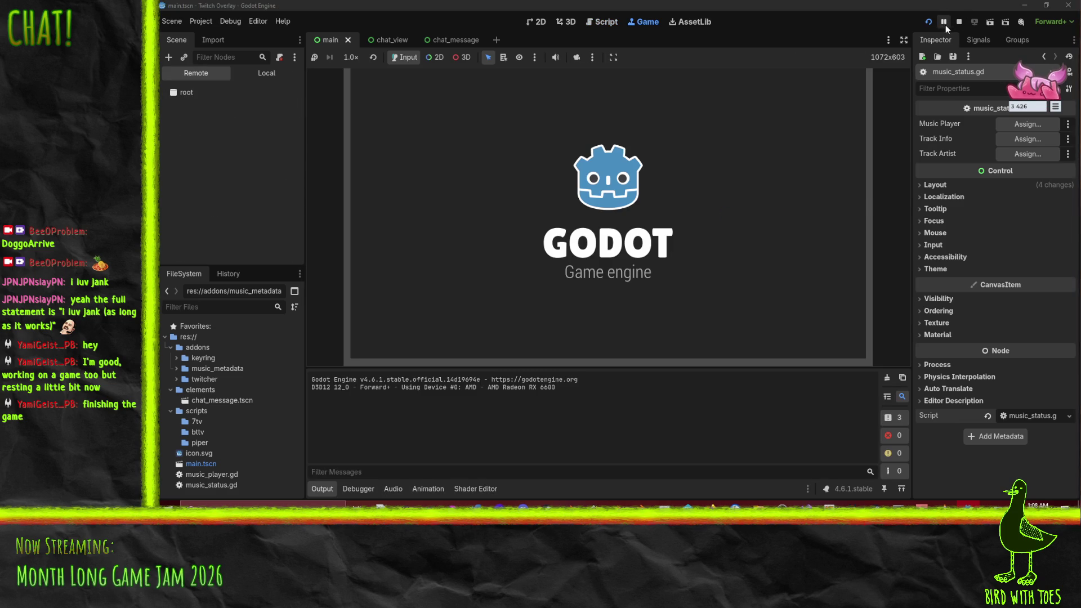
left_click(943, 23)
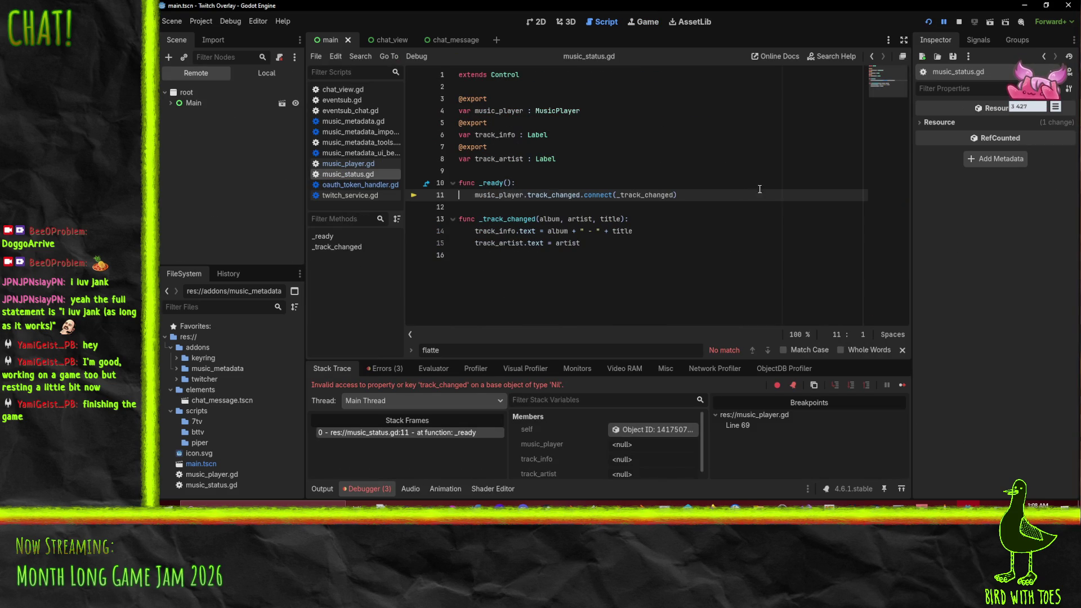
left_click(959, 22)
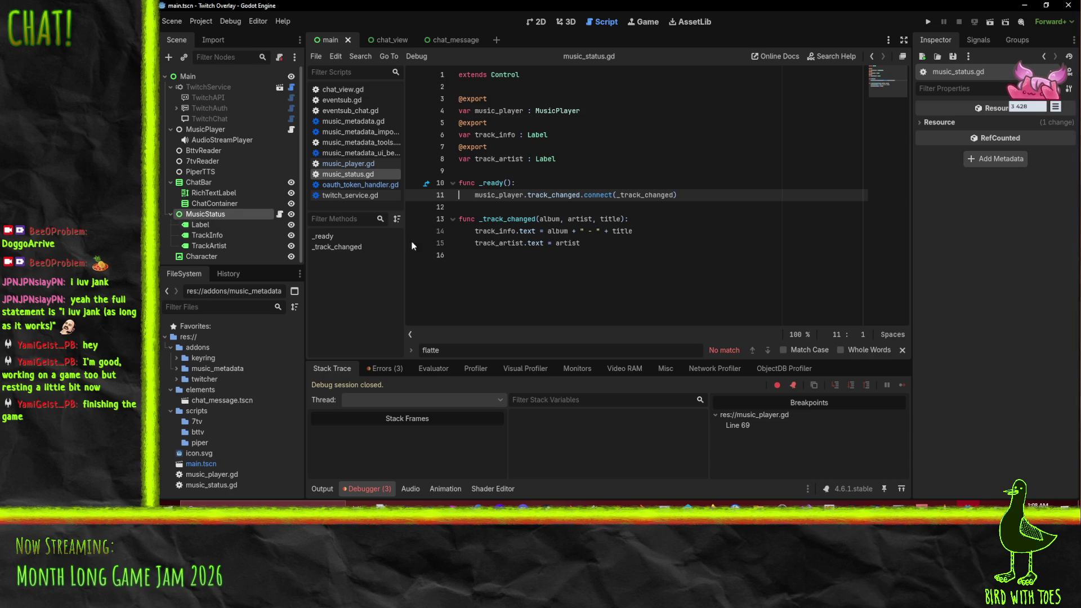
- Assign MusicPlayer, TrackInfo and TrackArtist to MusicStatus's exported properties, then run with F5
left_click(237, 215)
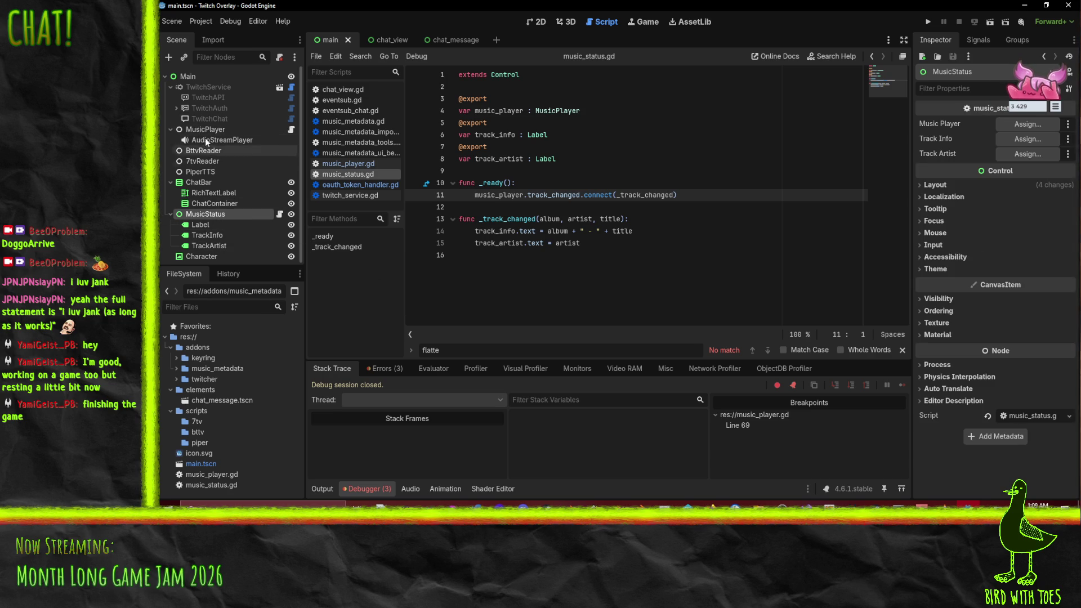
mouse_move(201, 130)
left_mouse_down()
mouse_move(379, 140)
mouse_move(1064, 123)
mouse_move(1027, 127)
left_mouse_up()
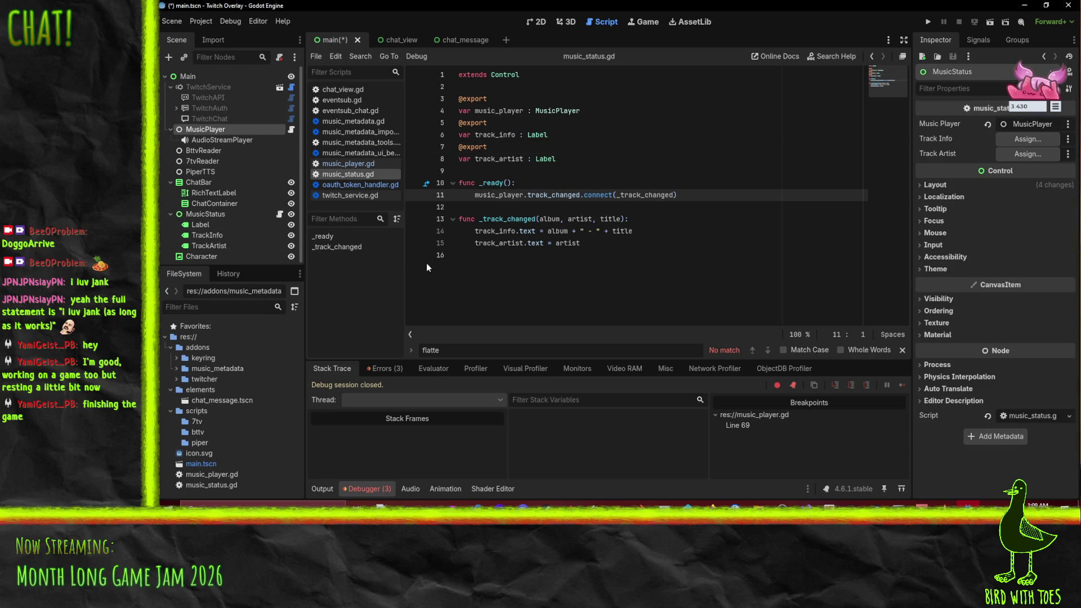
left_click_drag(208, 235, 932, 198)
left_click_drag(1011, 144, 1012, 144)
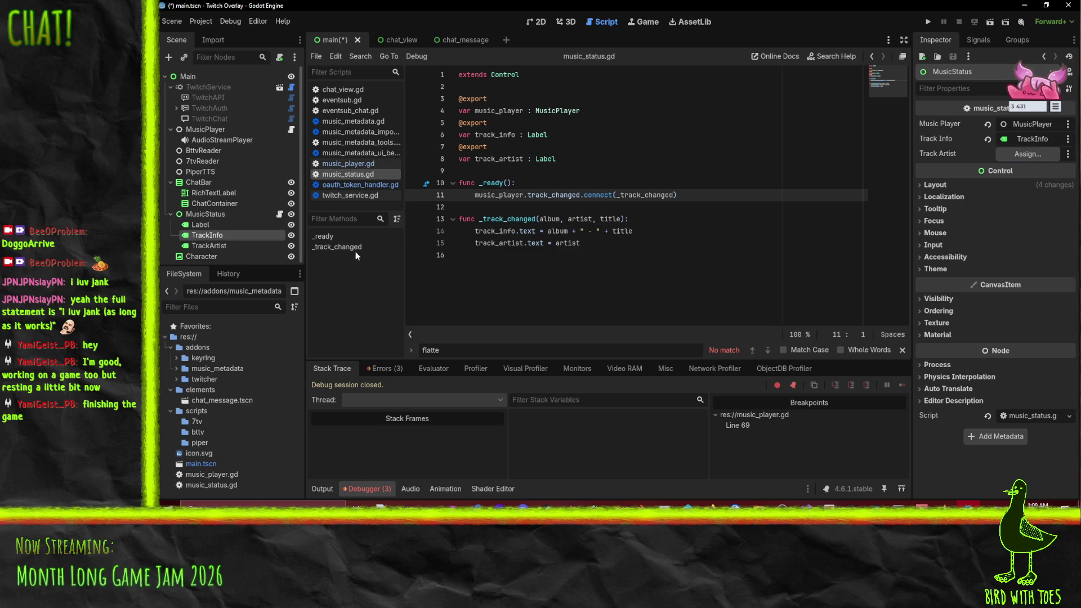
left_click_drag(208, 244, 1038, 158)
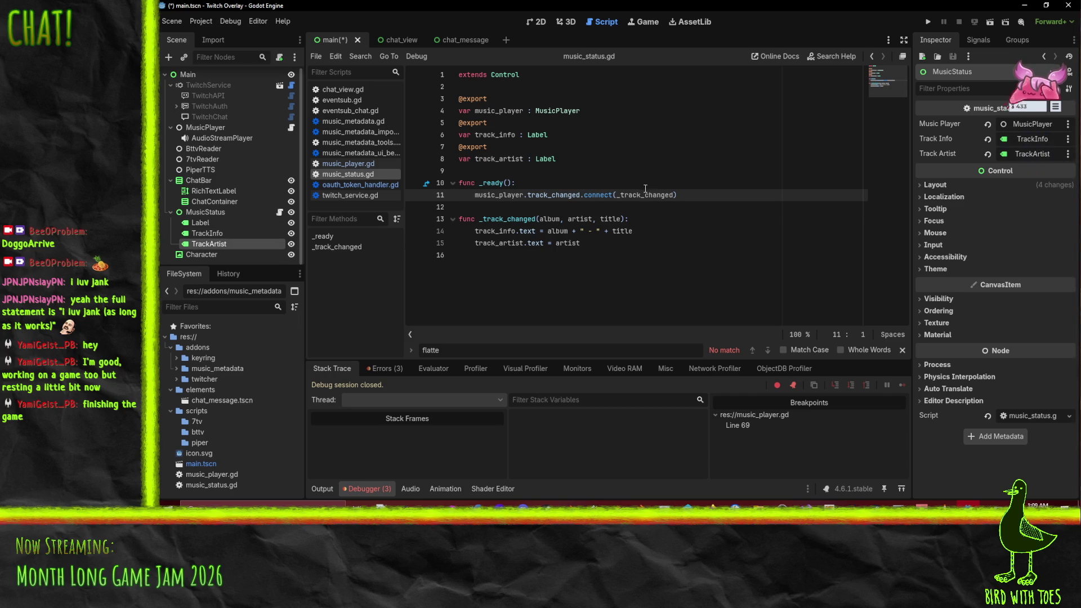
key("F5")
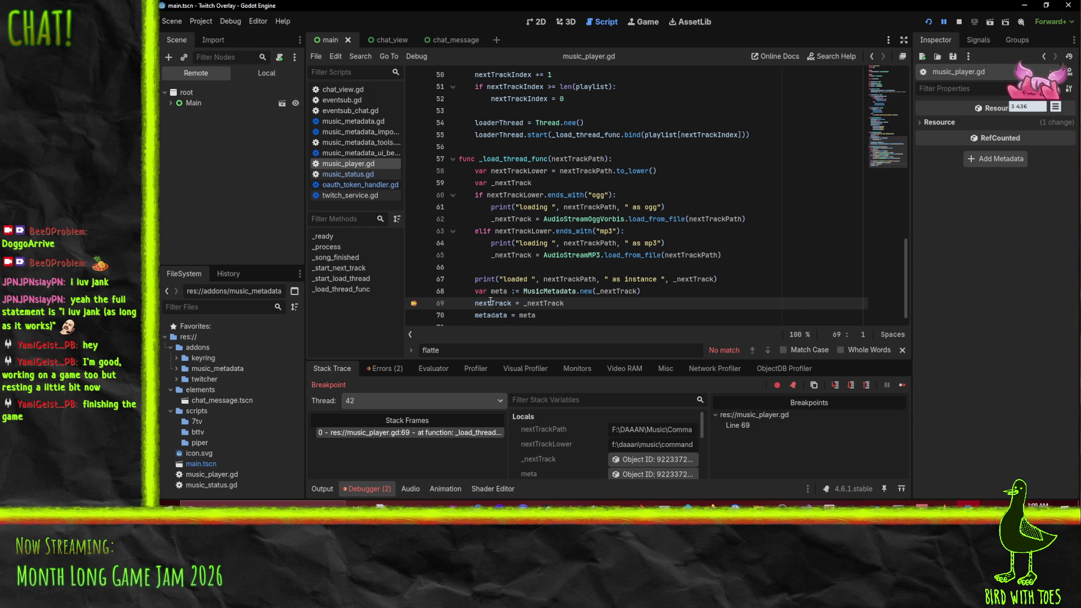
- Remove the line 69 breakpoint, resume, and inspect the metadata object in the debugger
scroll(701, 268, "down", 1)
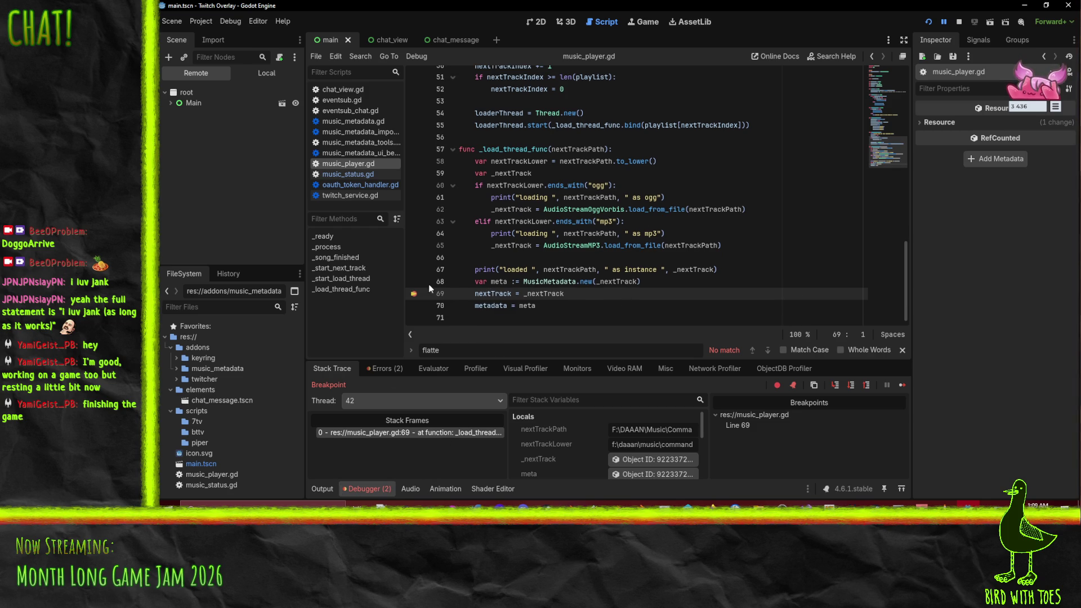
left_click(412, 294)
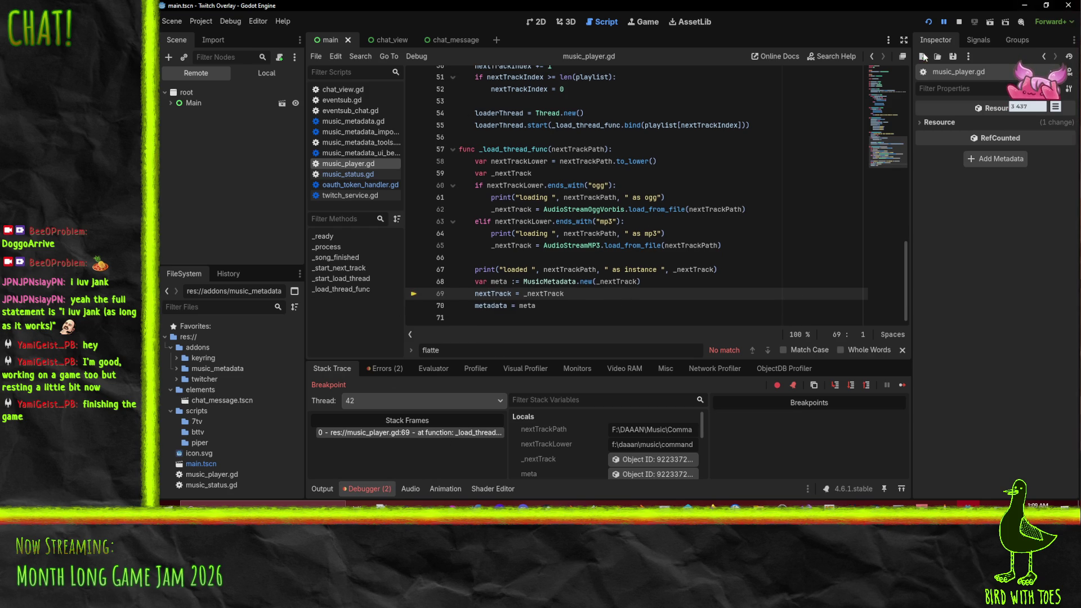
left_click(943, 24)
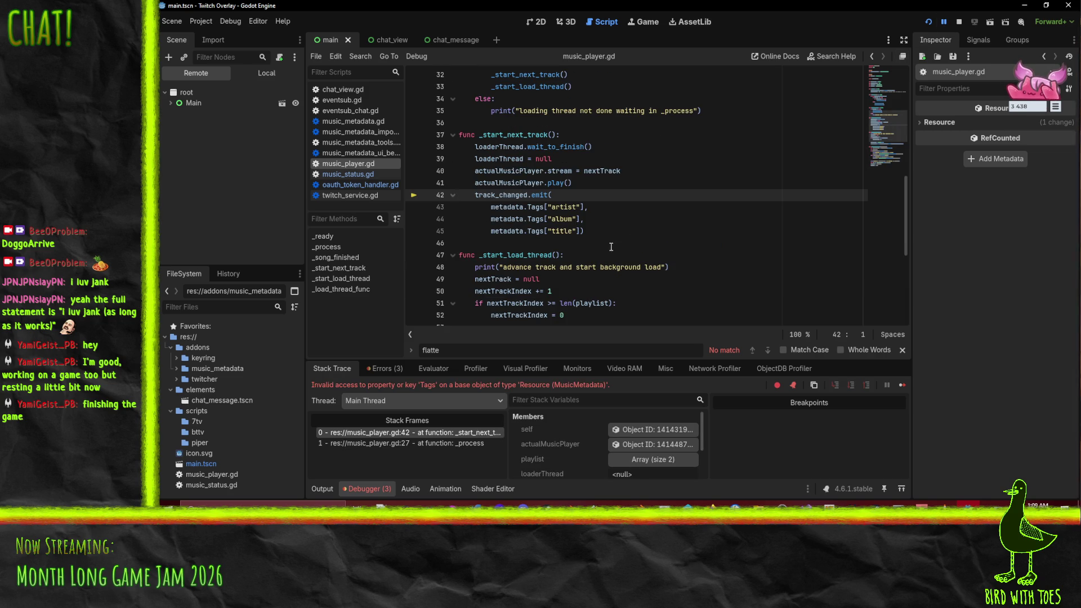
mouse_move(511, 196)
scroll(599, 450, "down", 3)
left_click(654, 468)
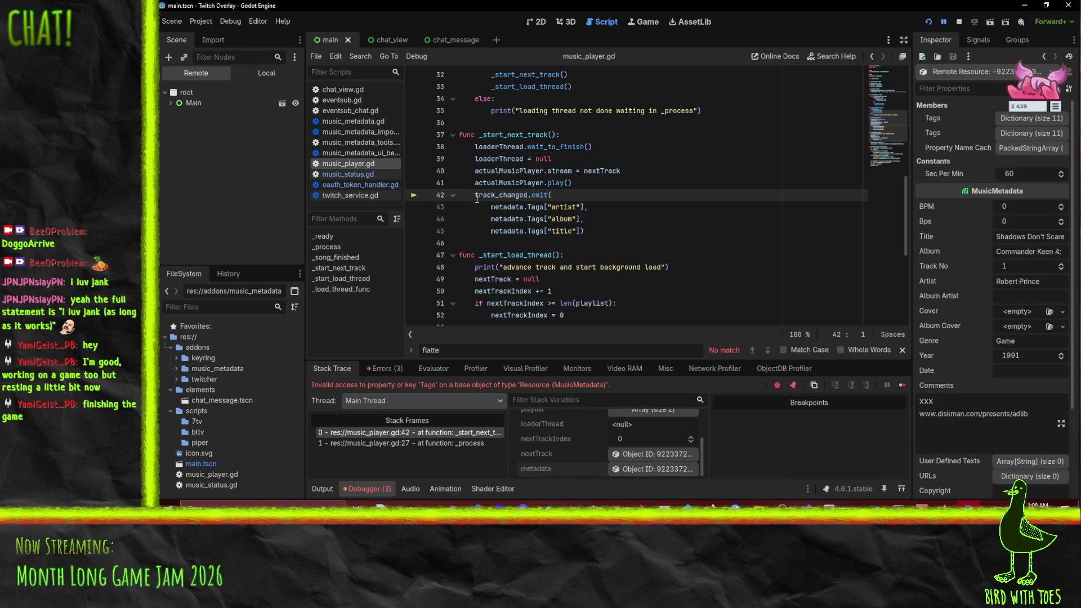
- Change Tags to lowercase tags on lines 43–45 of music_player.gd
left_click(529, 207)
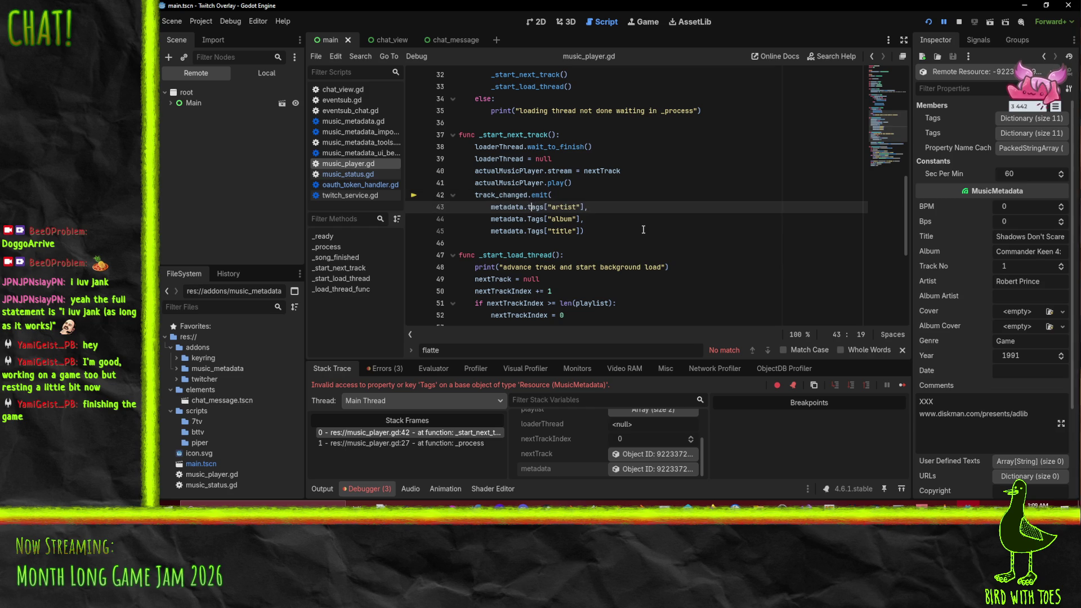
key("Down")
key("BackSpace")
type("t")
key("Down")
key("BackSpace")
- Finish the tags fix, then reload the running project and continue to view the overlay
type("t")
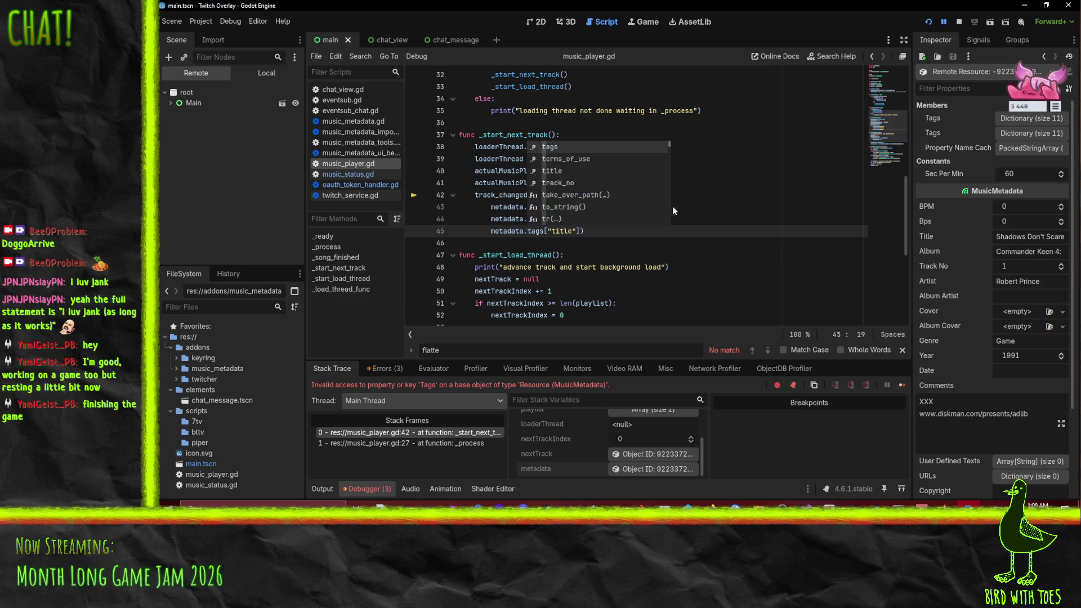
left_click(757, 170)
left_click(944, 22)
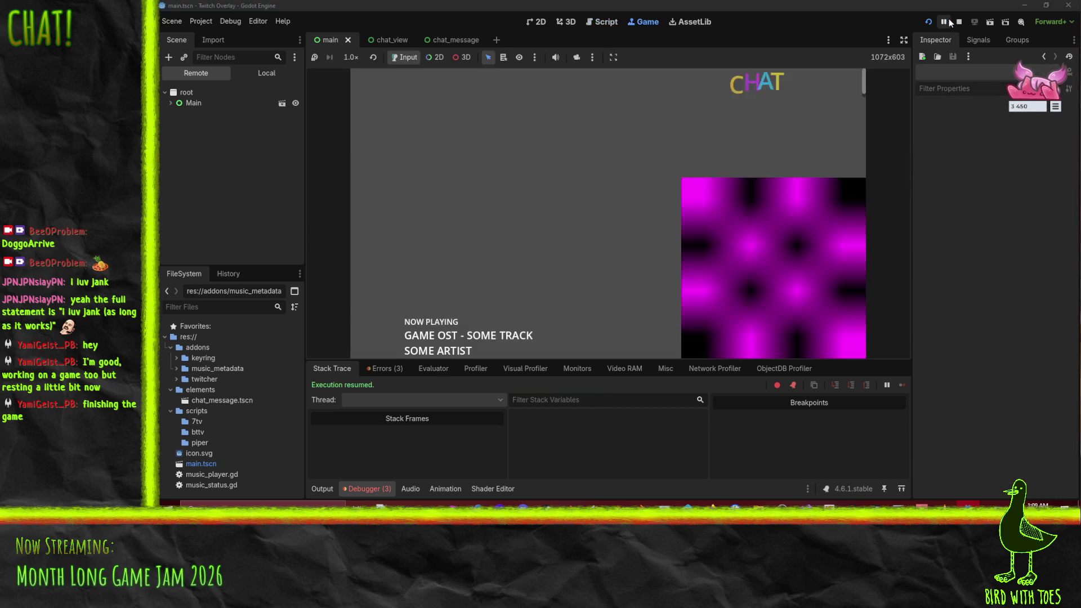
left_click(929, 22)
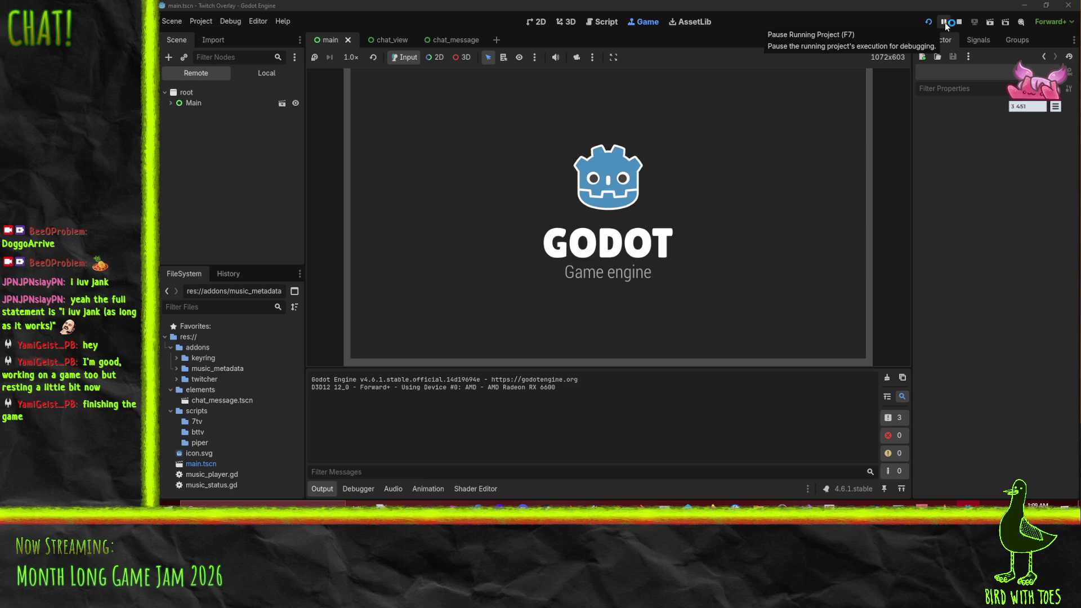
left_click(943, 24)
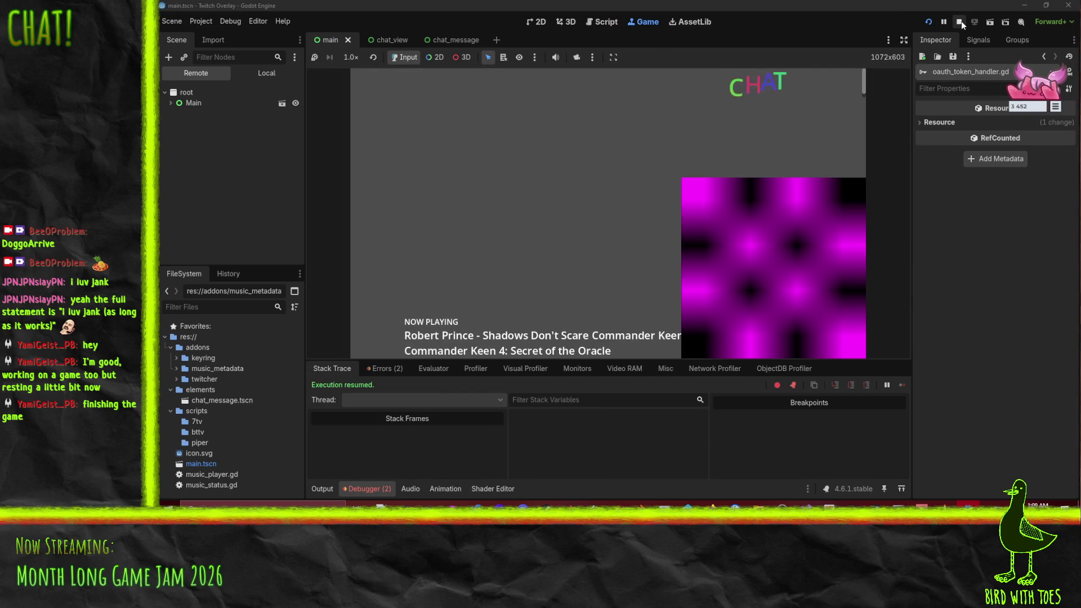
- Stop the project and scroll through oauth_token_handler.gd
left_click(959, 21)
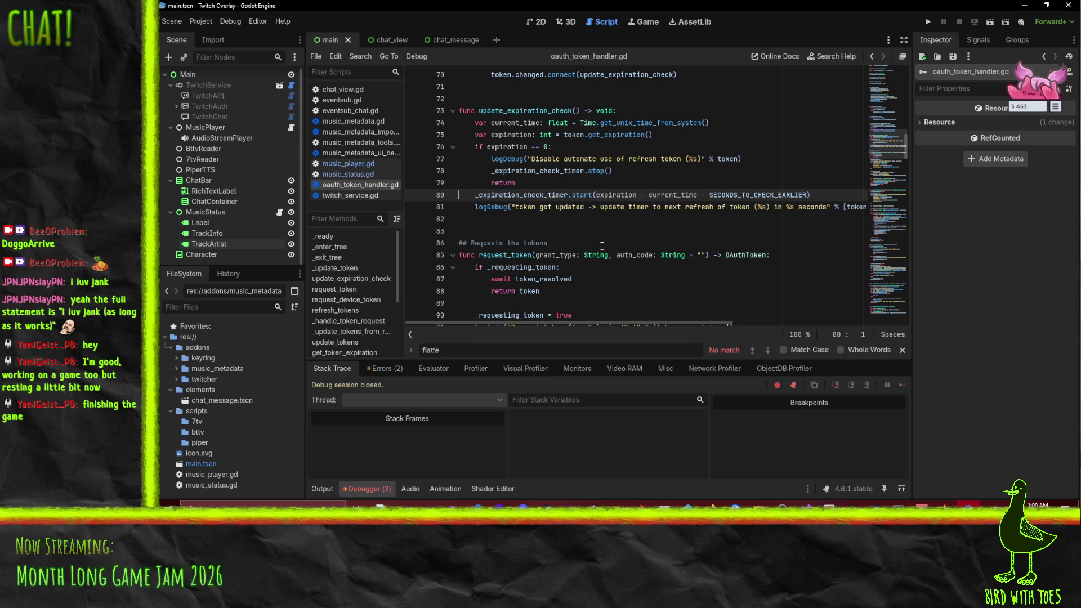
scroll(664, 218, "up", 15)
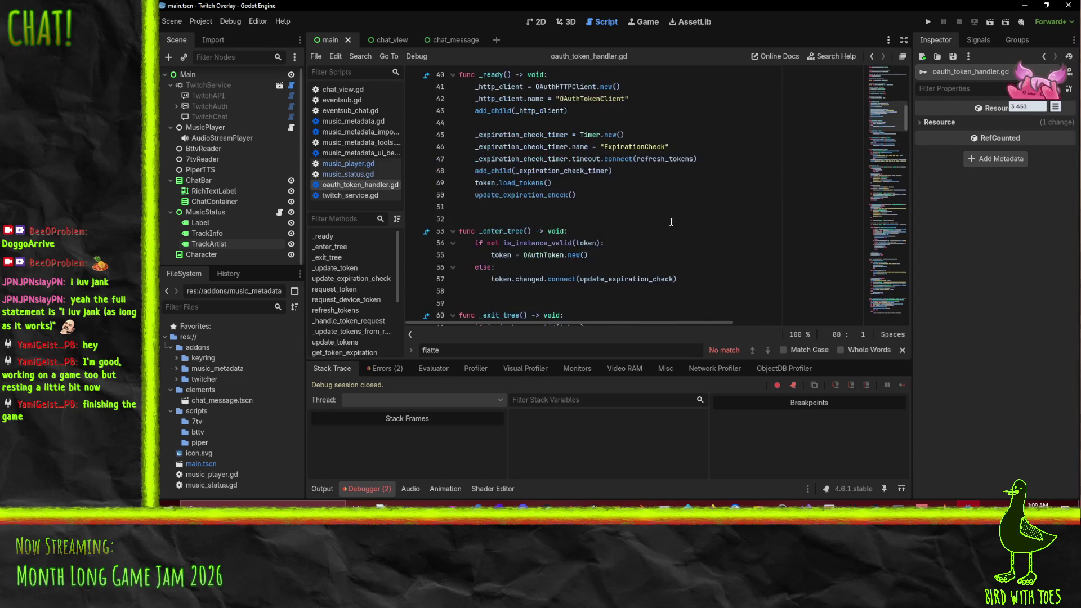
scroll(664, 221, "down", 15)
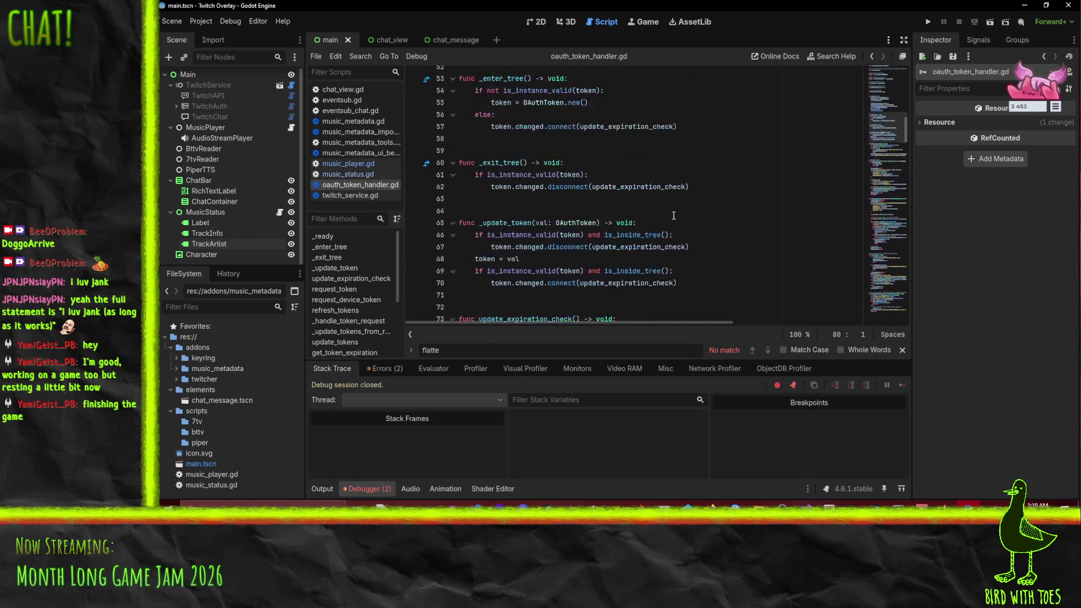
- Check the artist, album, title emit order on lines 43–45 of music_player.gd
left_click(356, 165)
double_click(561, 207)
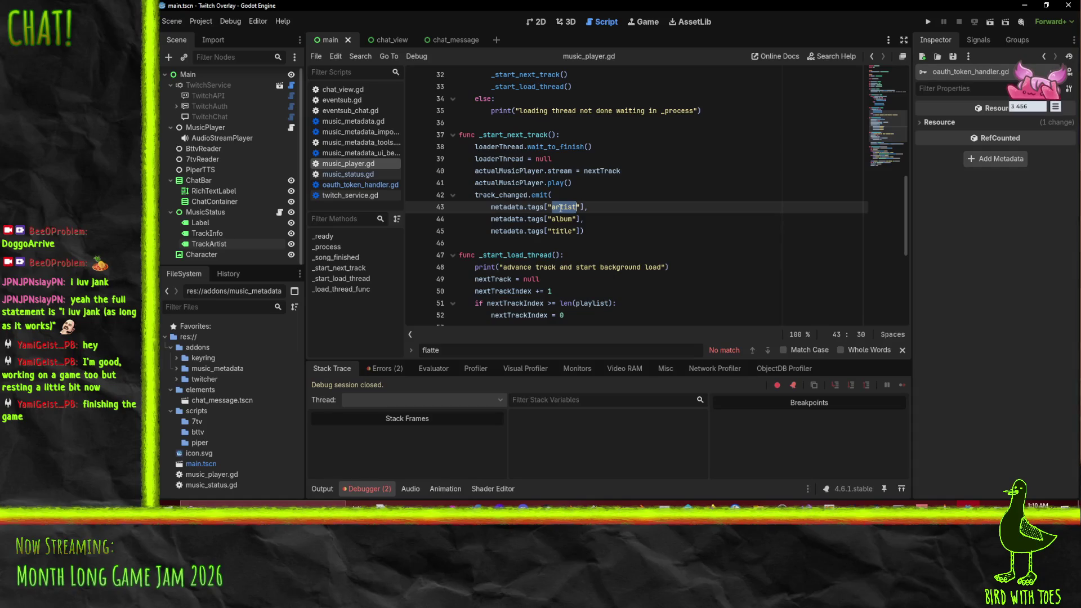
double_click(563, 219)
double_click(561, 231)
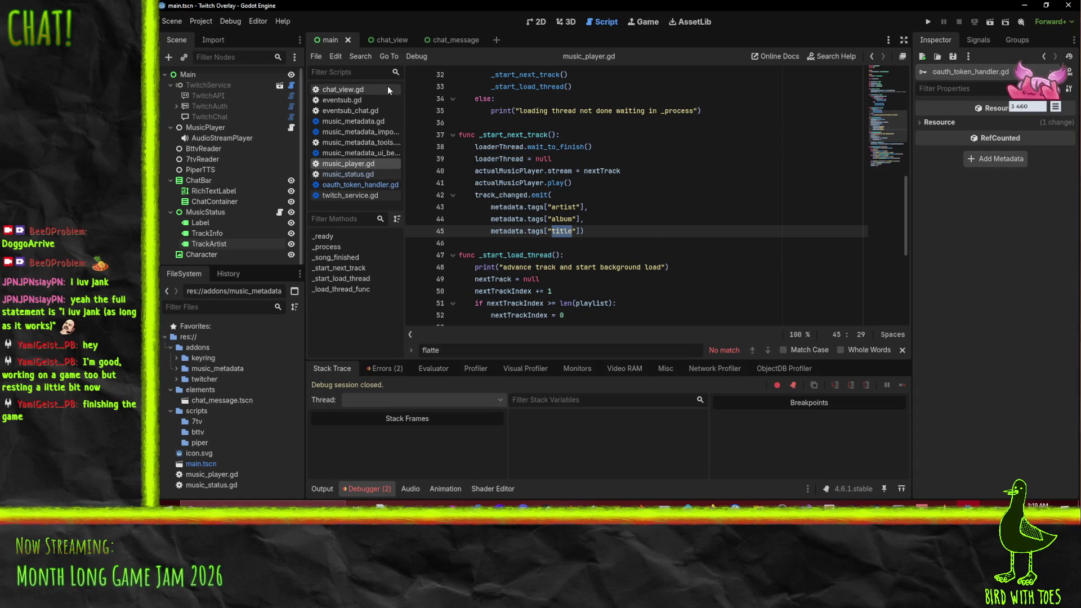
- Change line 13 of music_status.gd to _track_changed(artist, album, title) and save
left_click(348, 174)
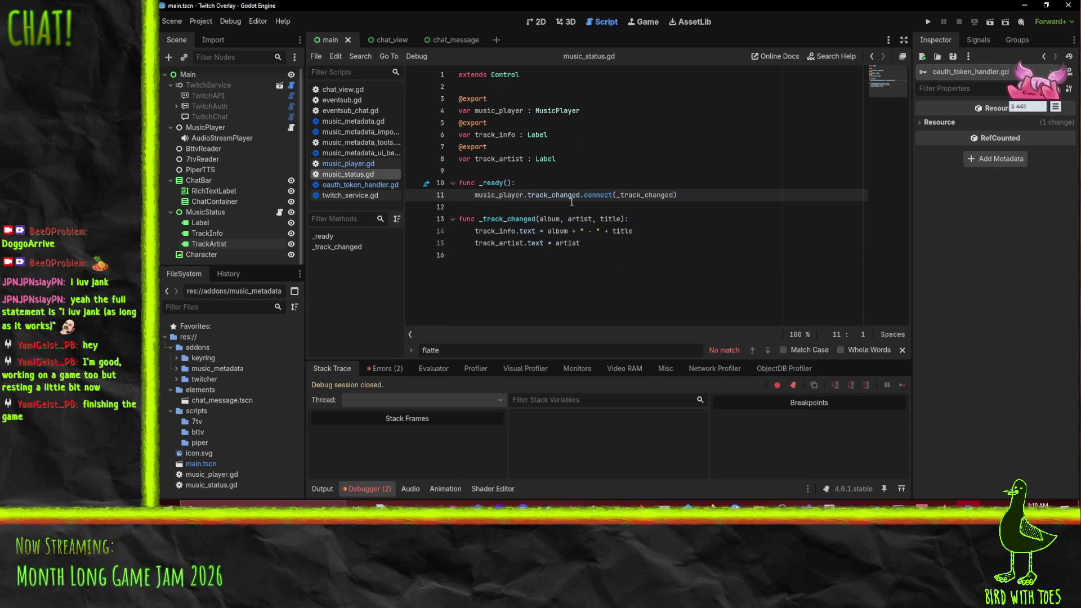
double_click(546, 219)
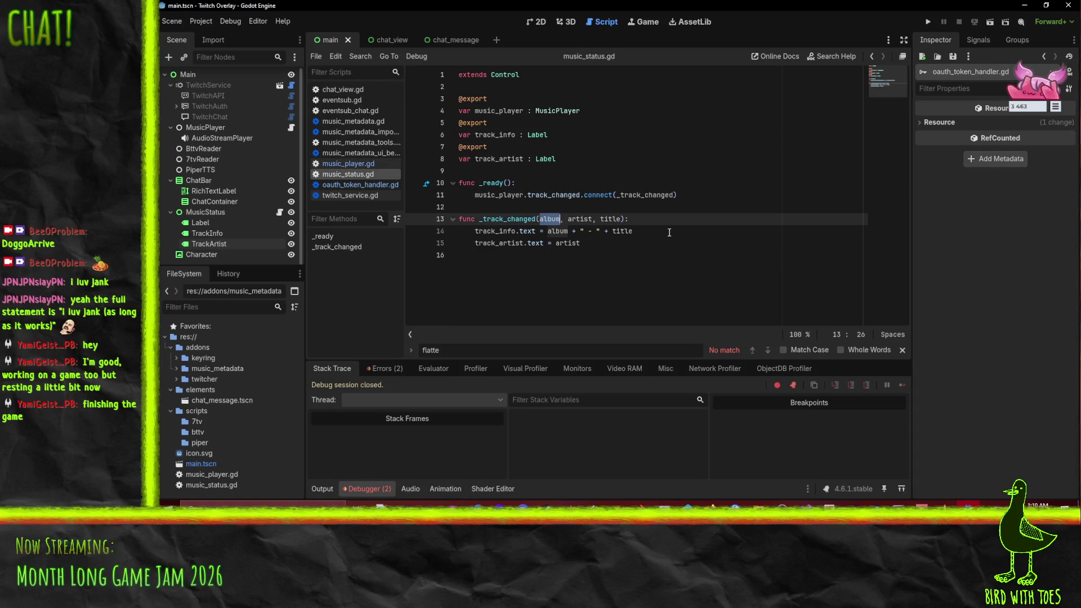
key("BackSpace")
key("Delete")
key("Delete")
key("Right")
key("Right")
key("Right")
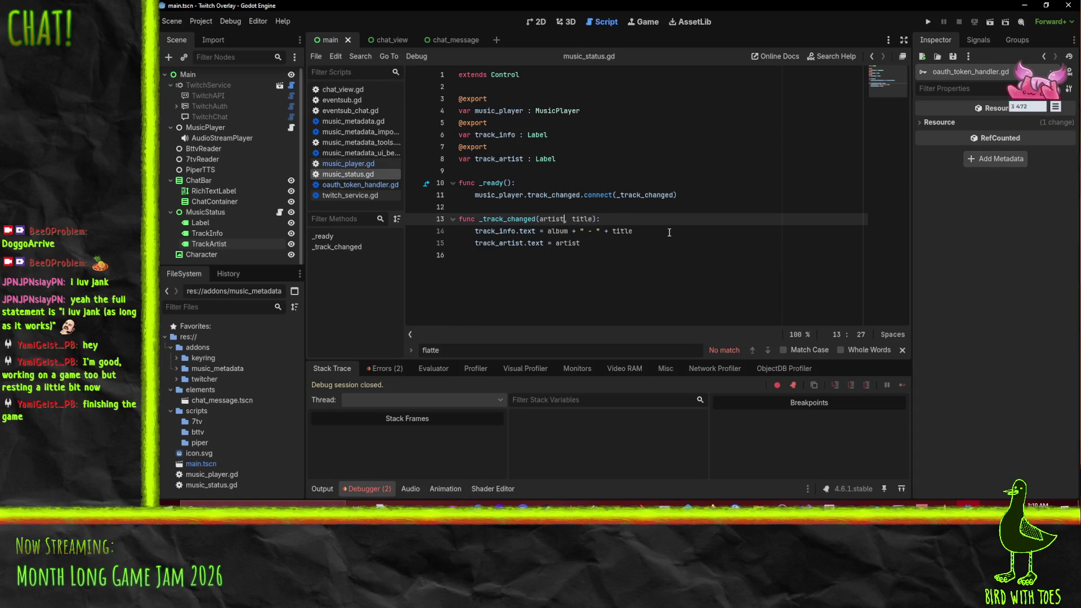
type(", album,")
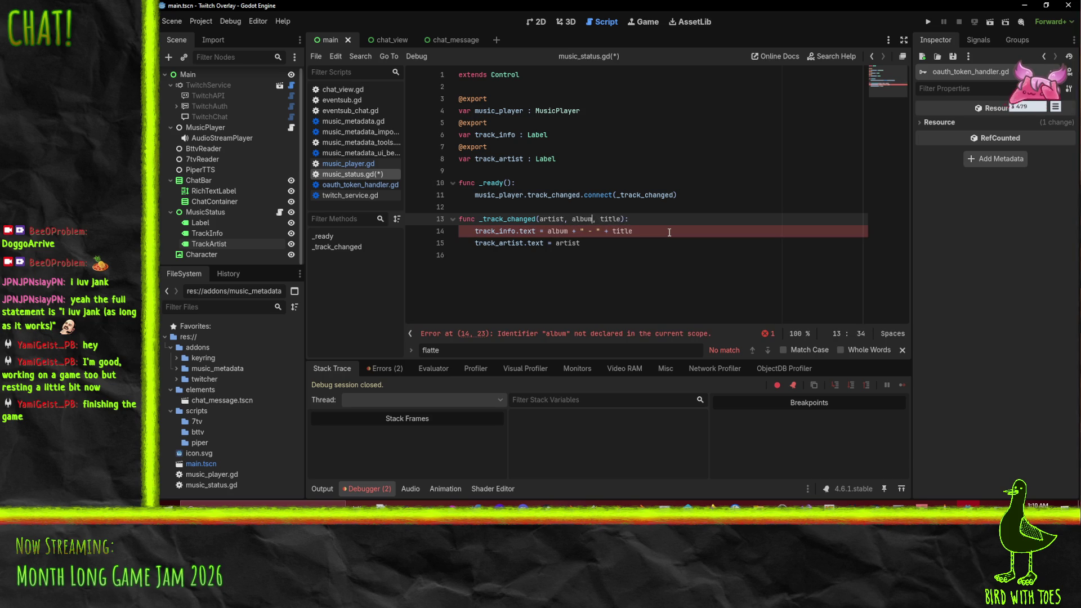
key("ctrl+s")
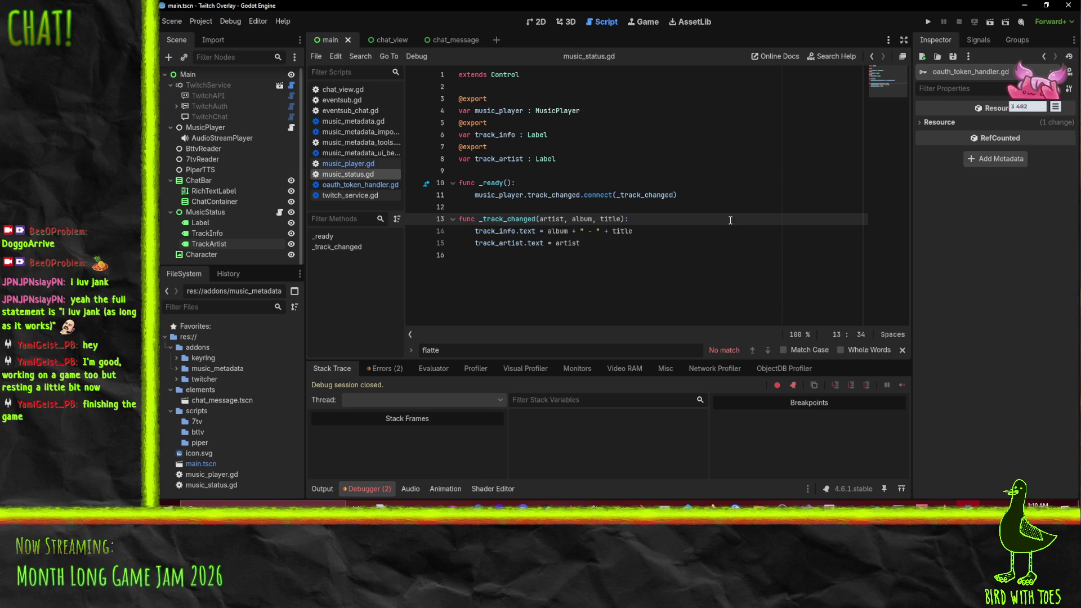
key("alt+Tab")
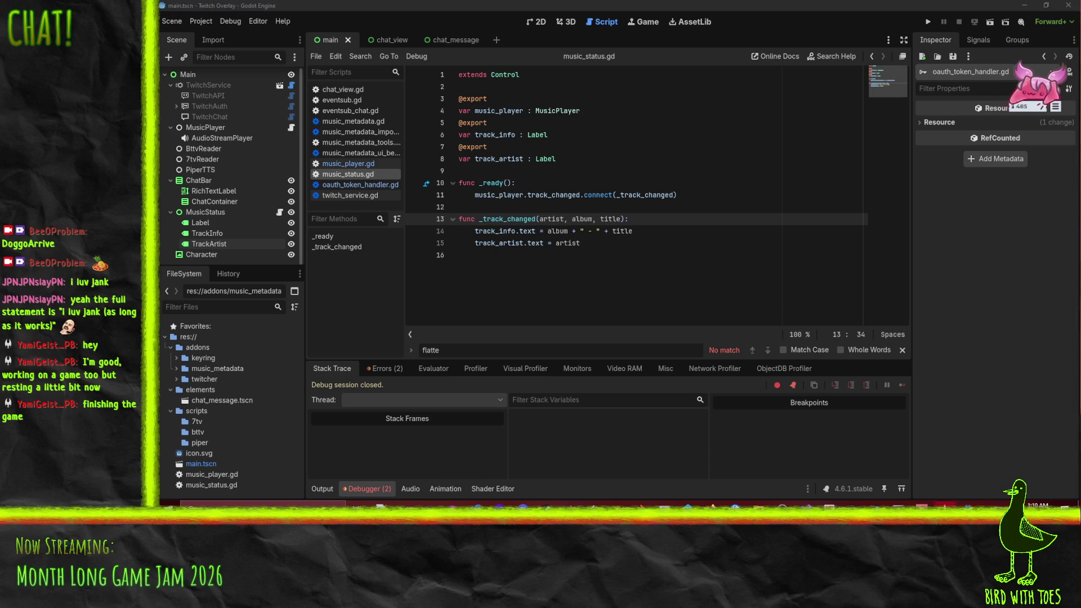
- Run the overlay past the debugger break to watch the Now Playing track and CHAT header, then stop it with F8
left_click(926, 22)
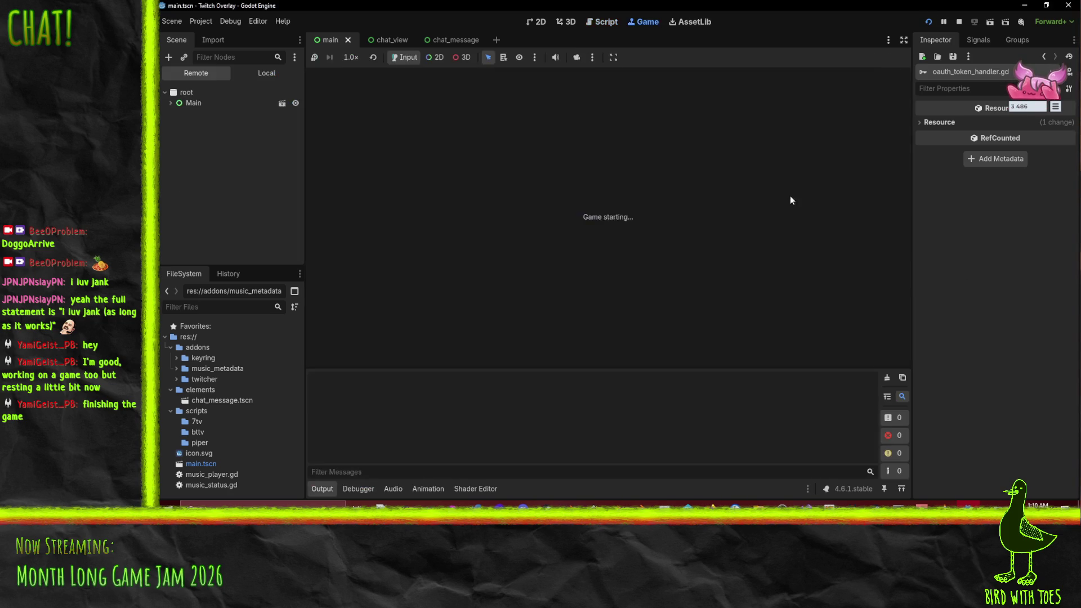
left_click(944, 22)
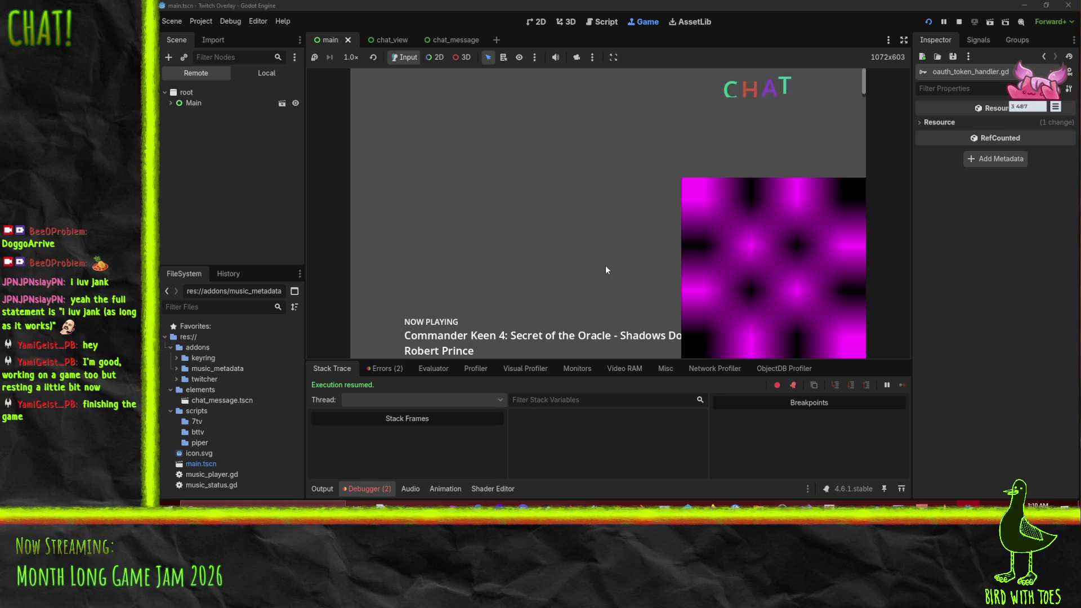
key("F8")
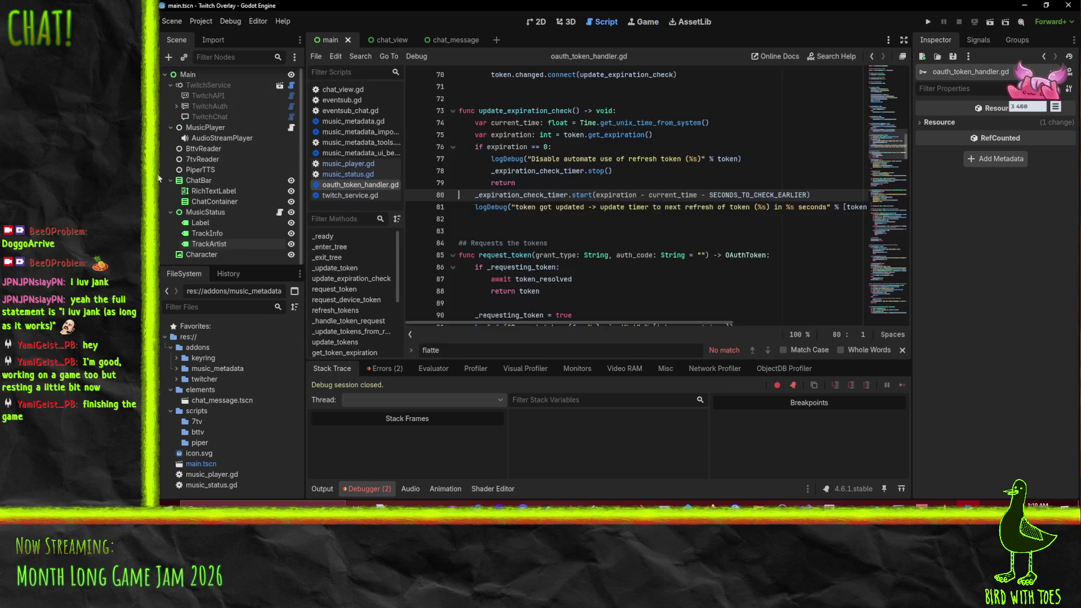
- In Project Settings > Display > Window, hide advanced settings and set Stretch Mode to viewport
left_click(201, 21)
left_click(211, 42)
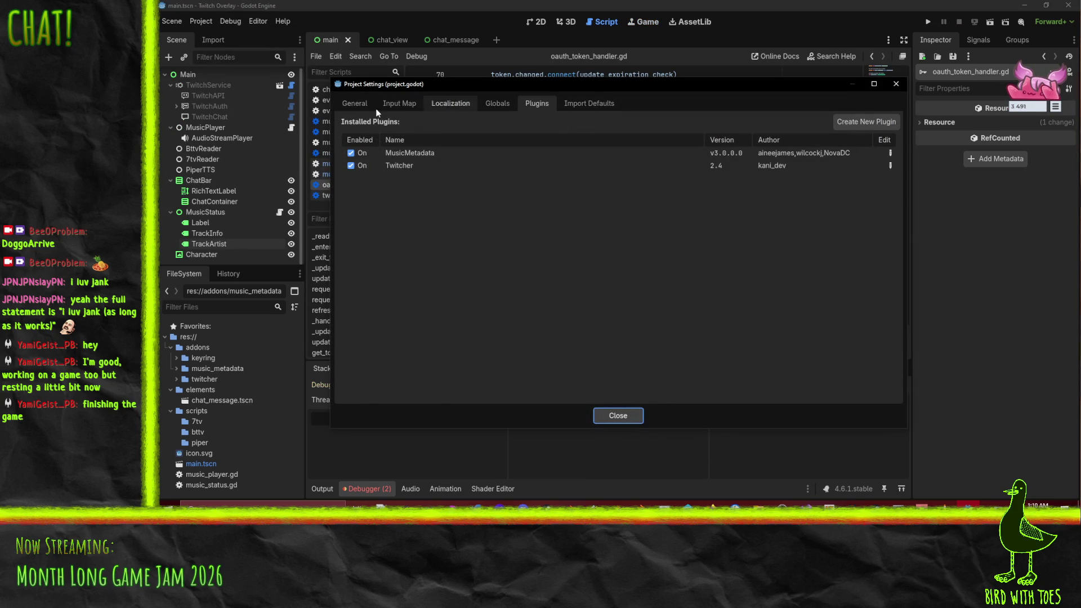
left_click(346, 106)
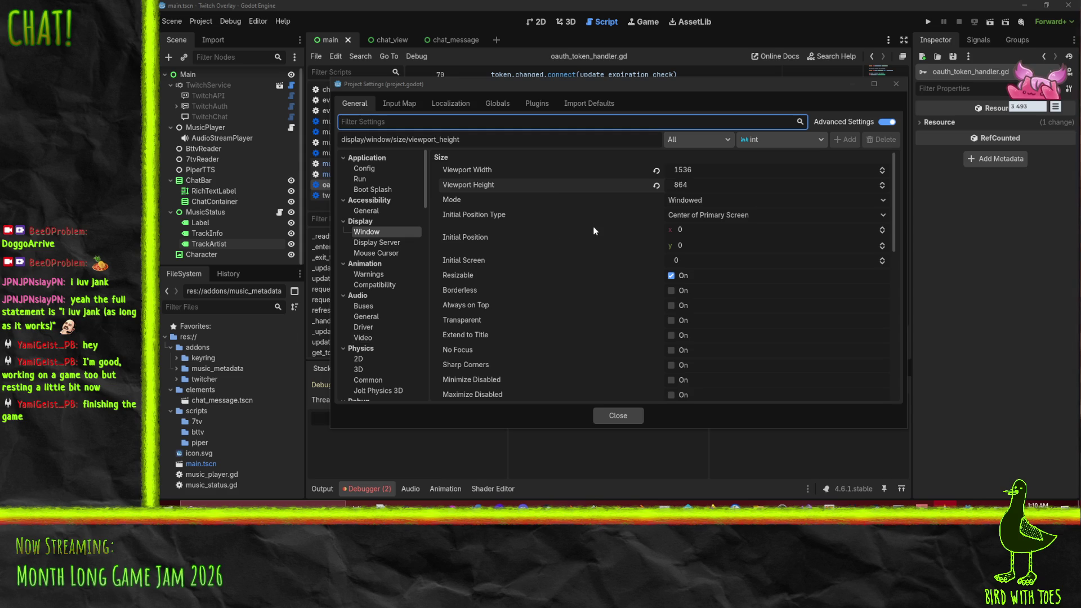
left_click(387, 241)
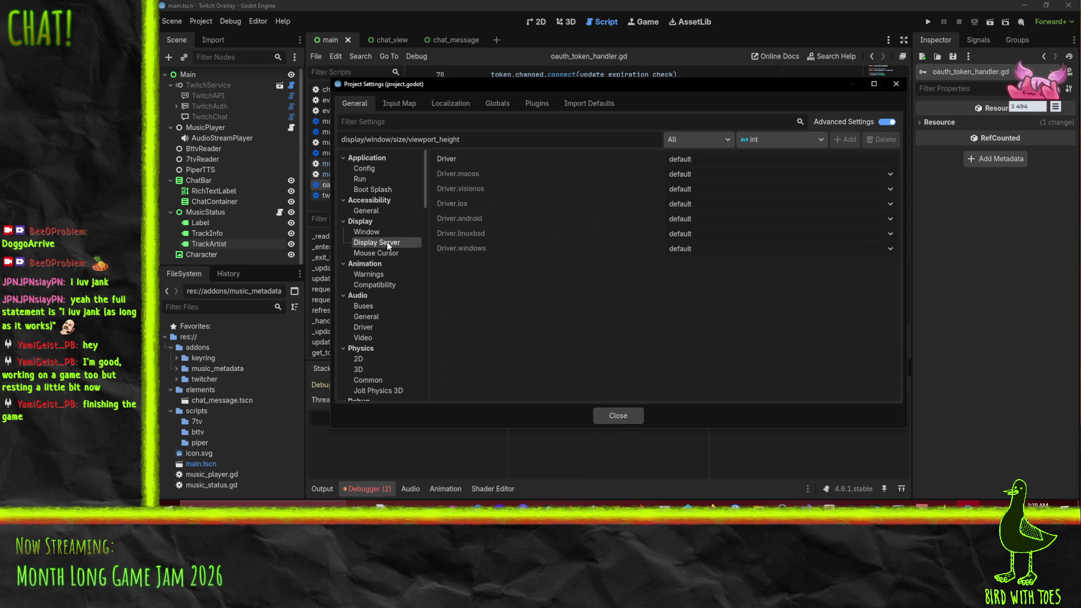
left_click(386, 253)
left_click(360, 233)
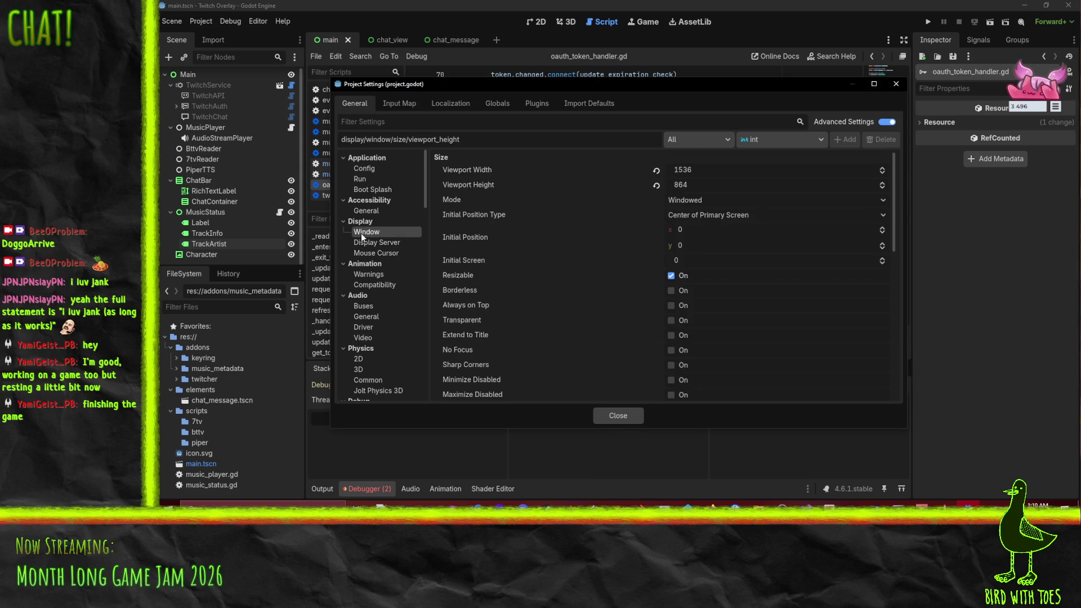
left_click(887, 122)
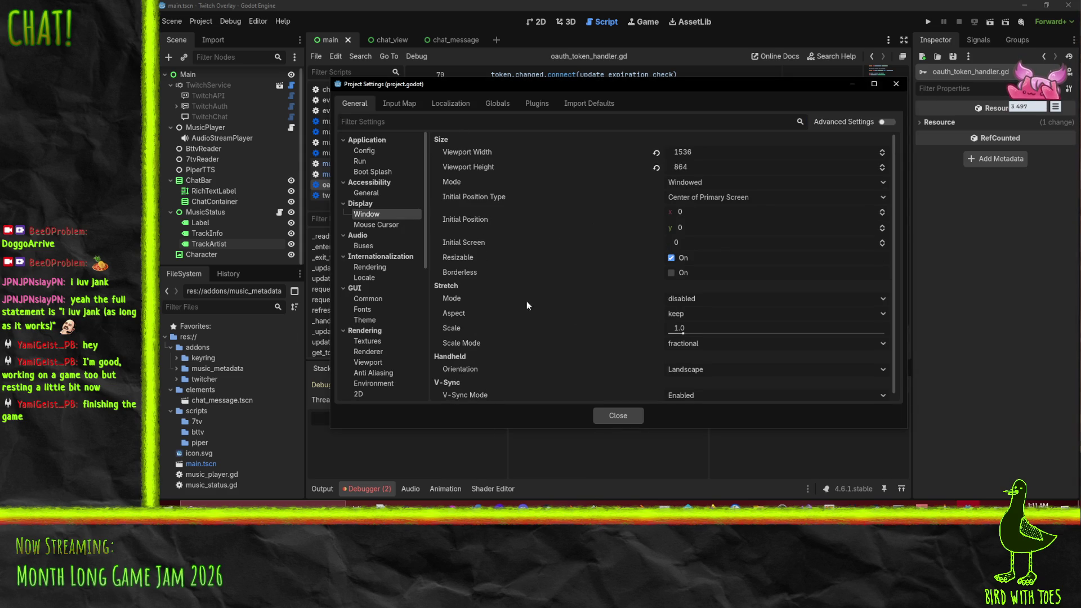
left_click(691, 298)
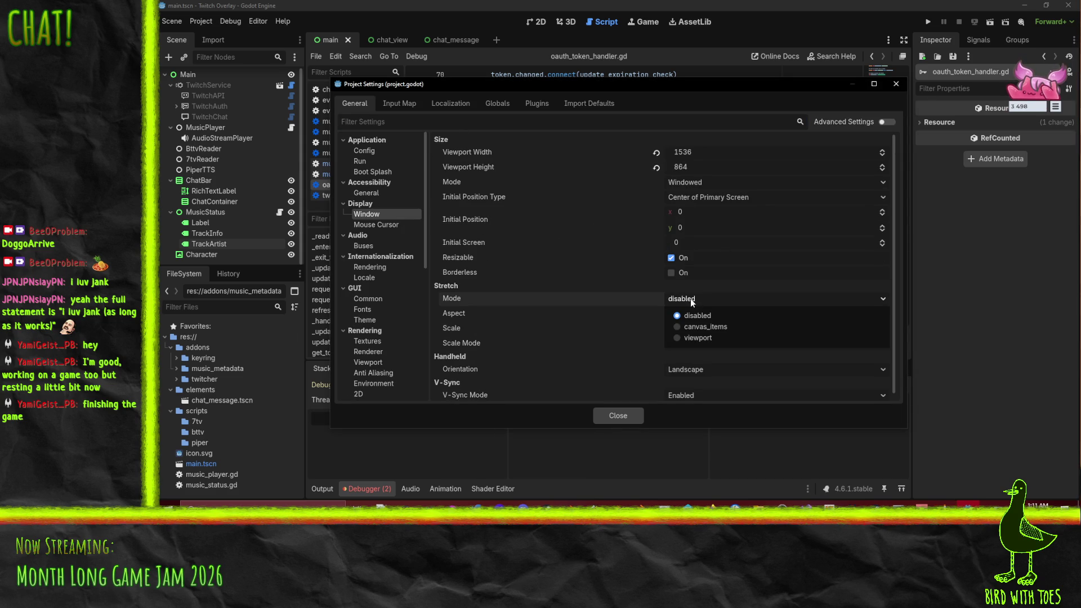
left_click(708, 339)
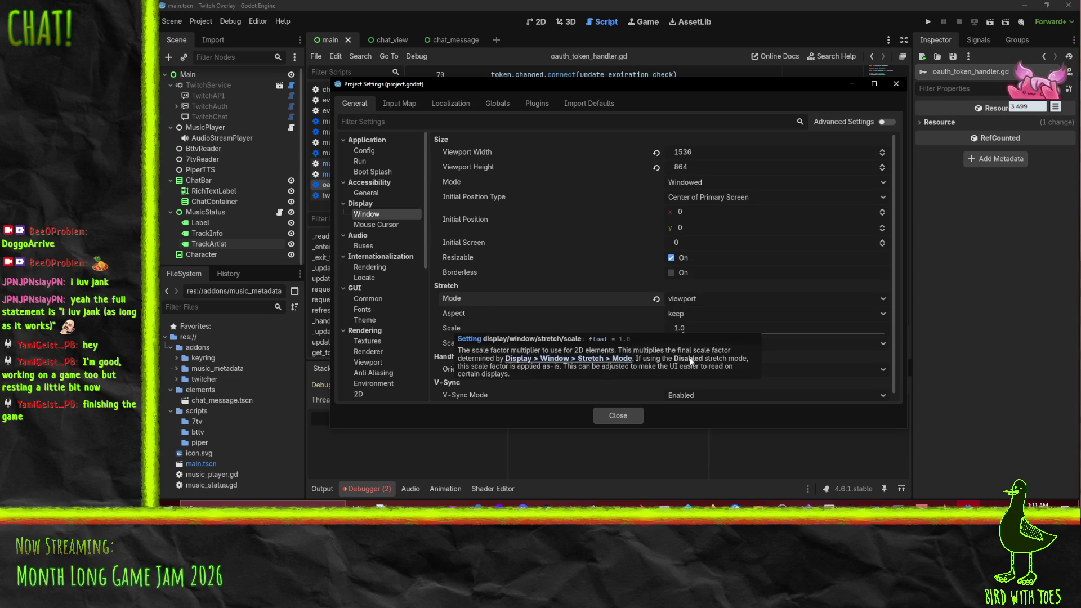
left_click(617, 415)
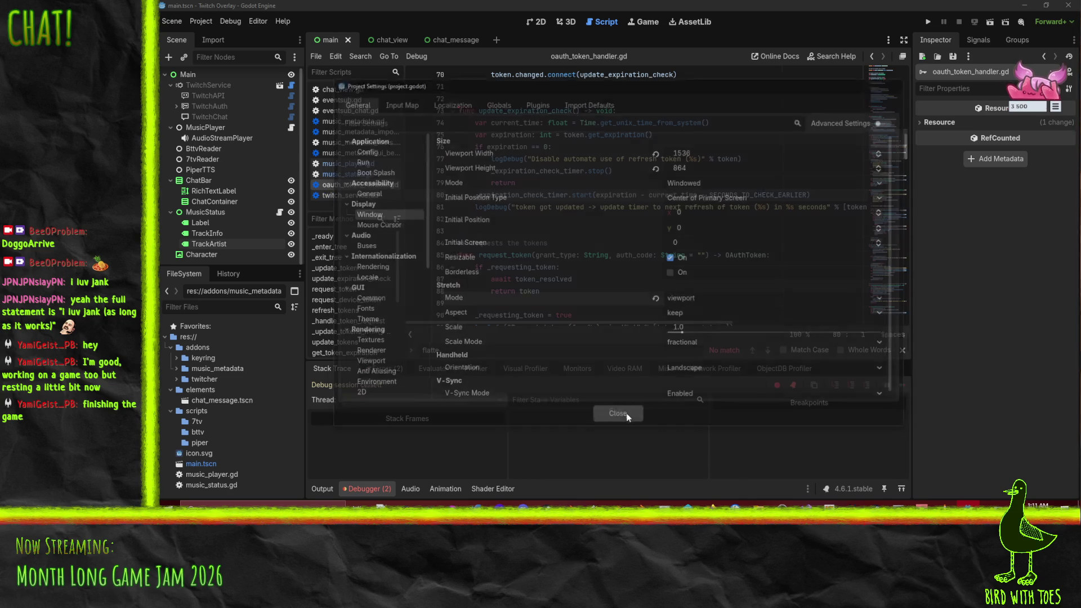
- Run and resume the overlay to view the stretched viewport, then stop it and return to 2D
left_click(927, 22)
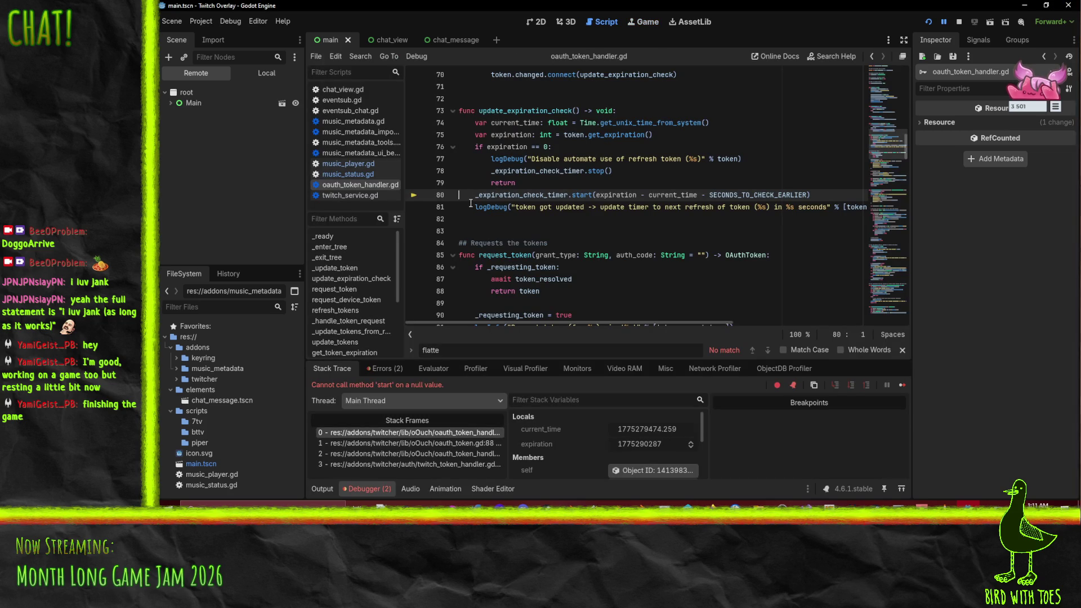
left_click(942, 24)
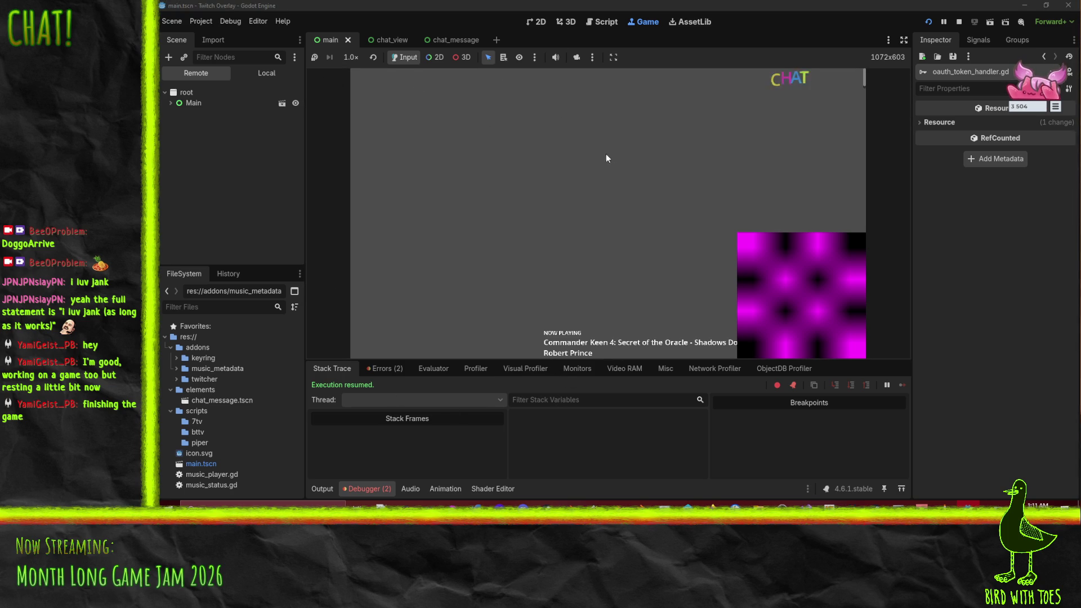
left_click(958, 22)
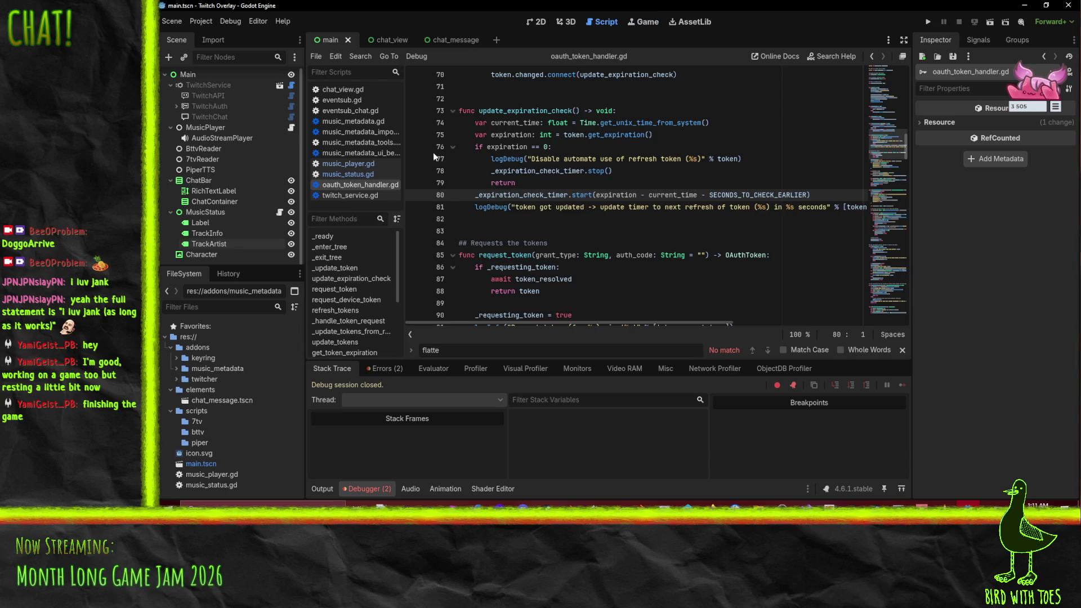
left_click(540, 22)
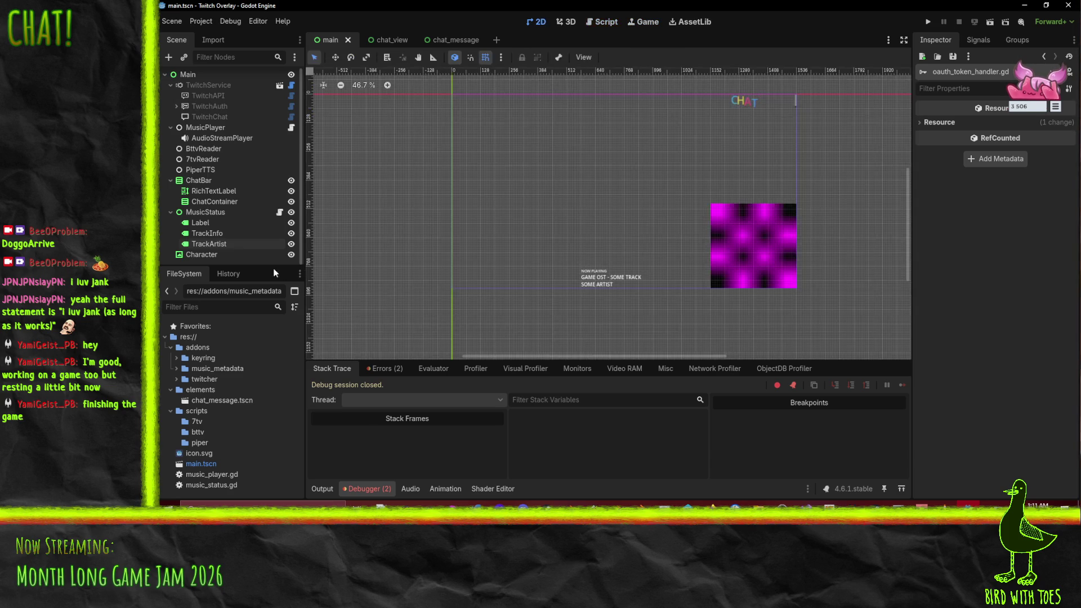
- In Project Settings, set stretch mode to canvas_items and the viewport size to 1920×1080
left_click(201, 21)
left_click(218, 38)
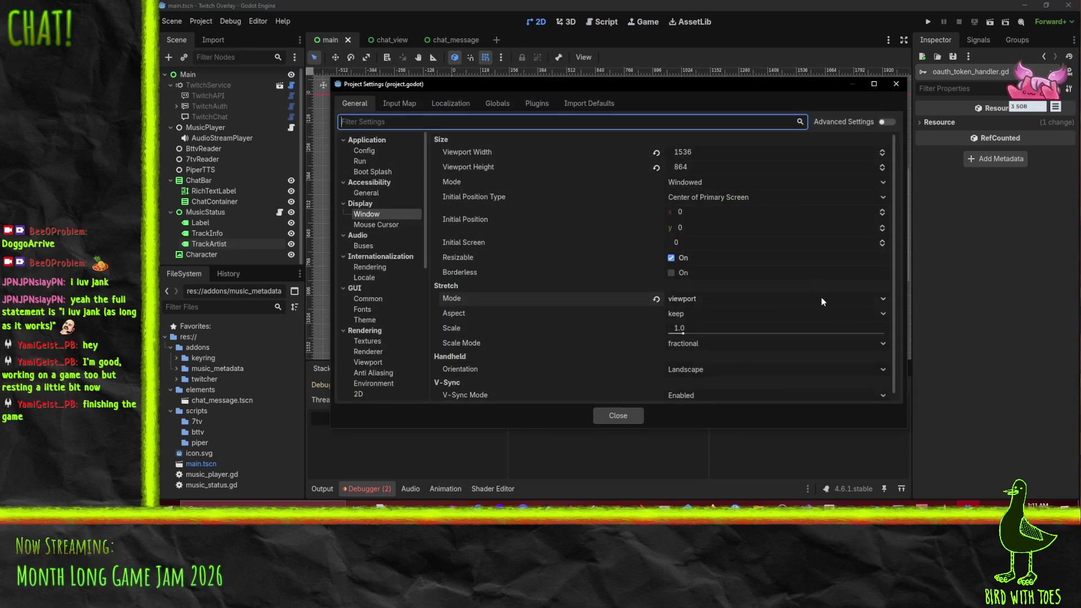
left_click(722, 296)
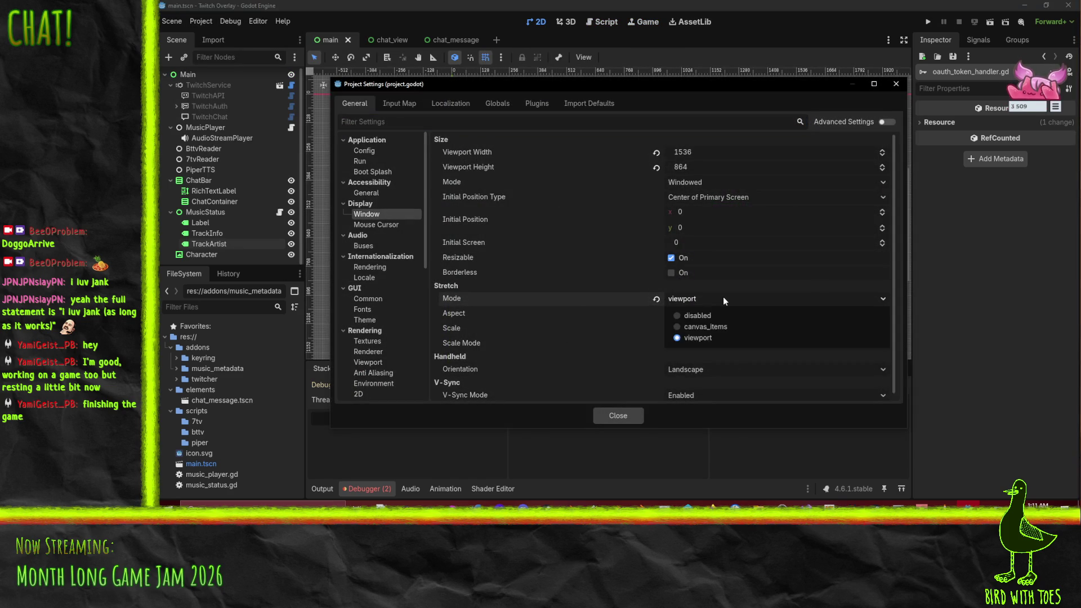
left_click(720, 326)
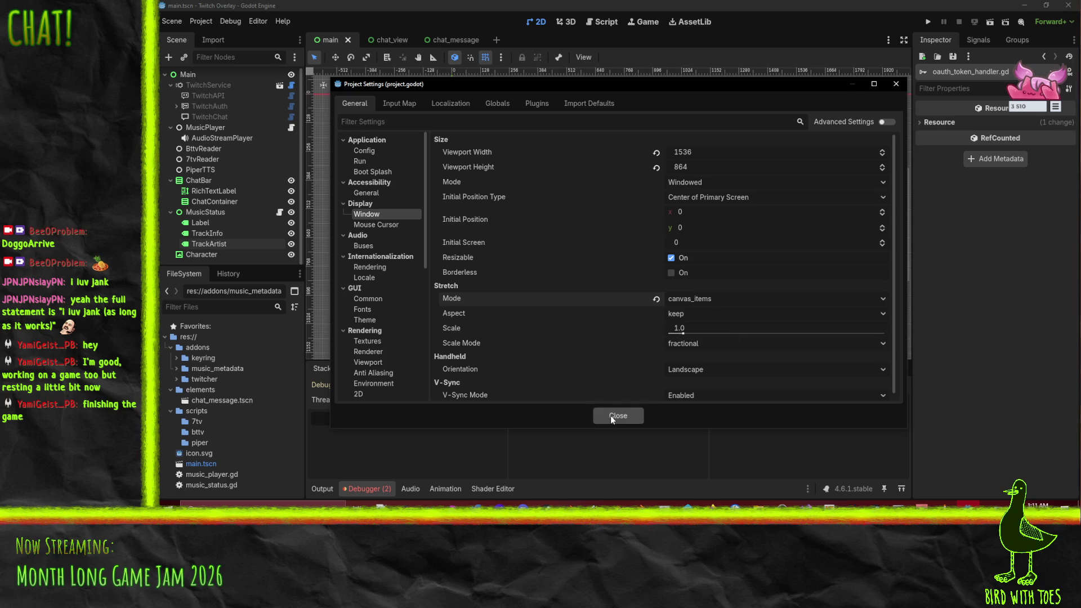
left_click(655, 152)
left_click(655, 168)
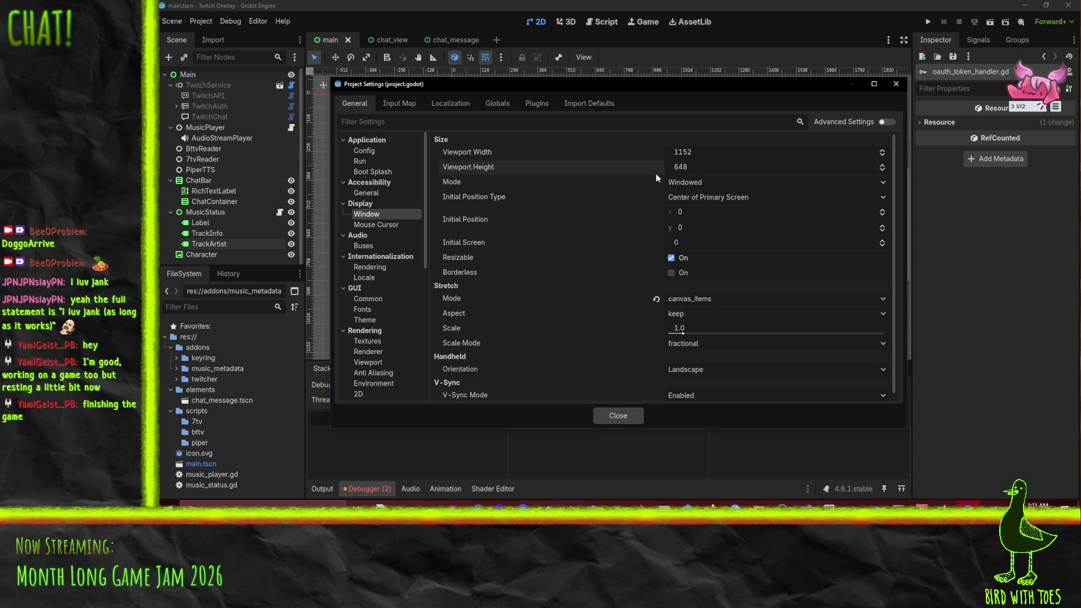
left_click(729, 153)
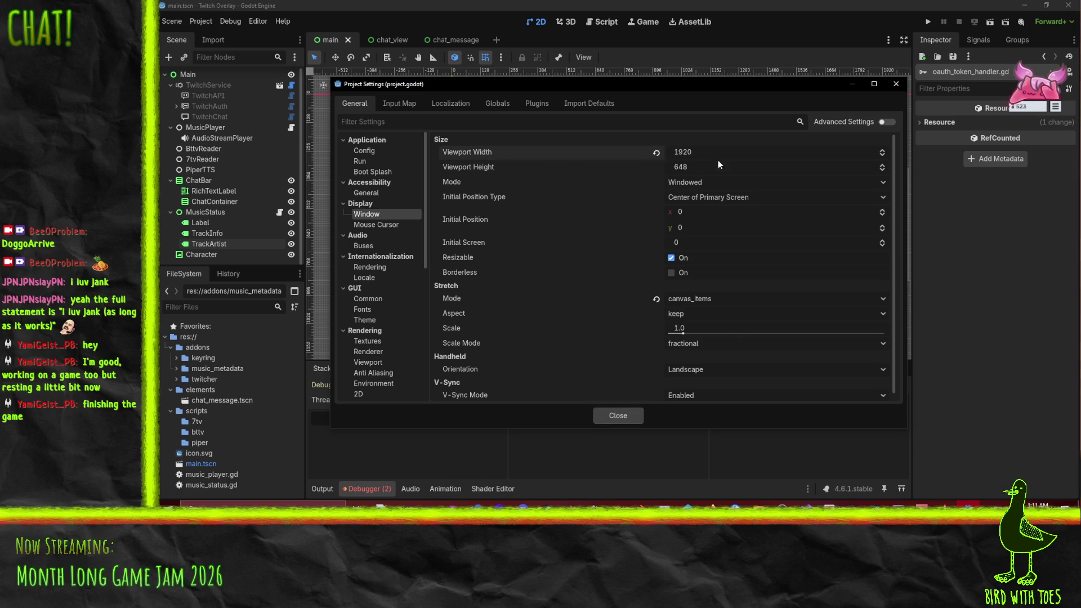
left_click(719, 167)
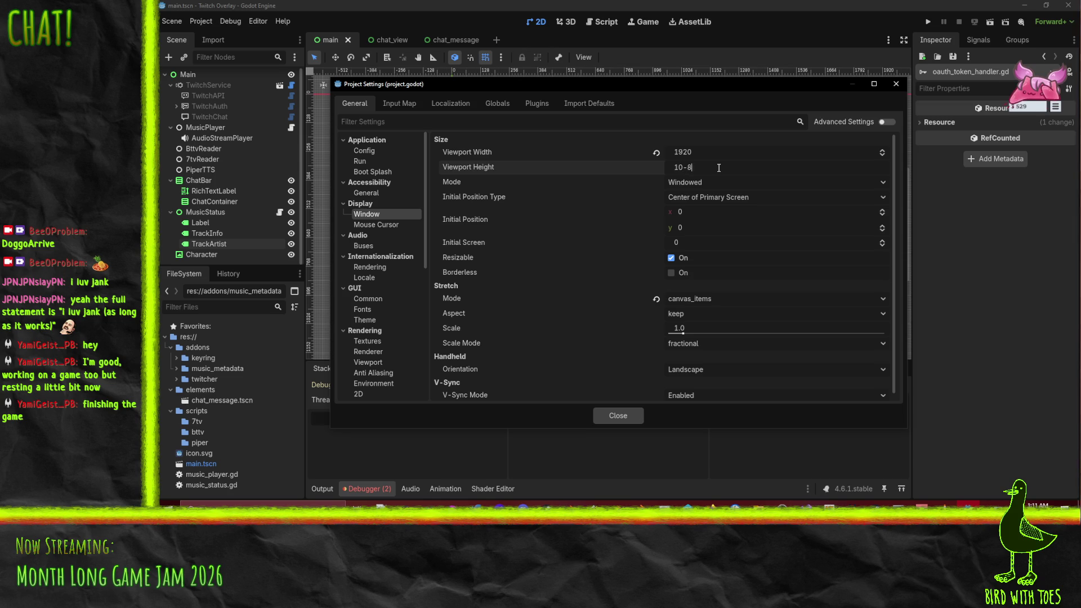
left_click(636, 416)
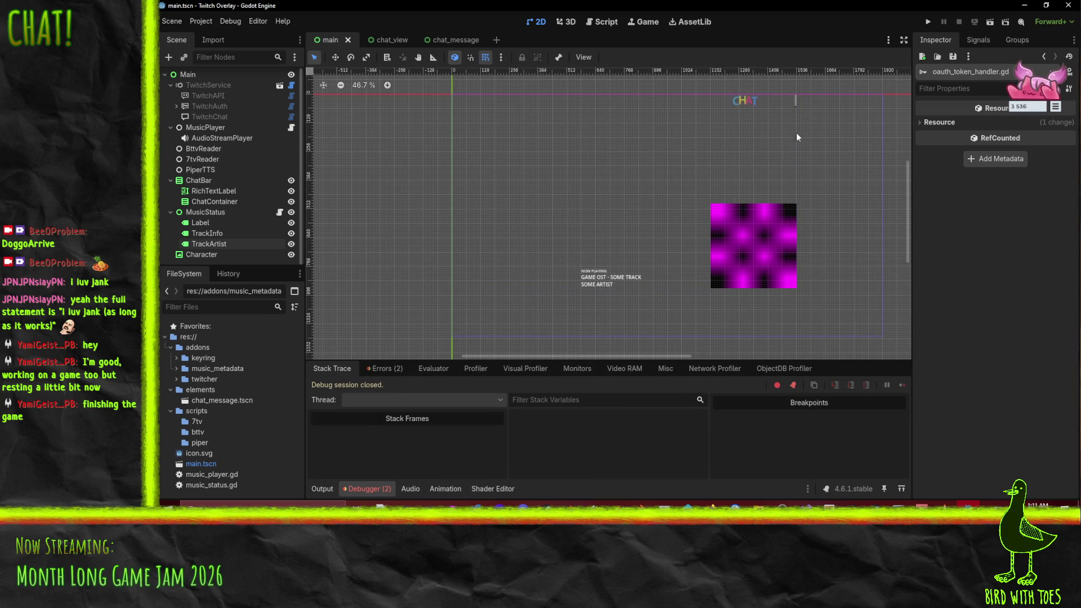
- Anchor the Character node to the bottom-right corner of the viewport
left_click_drag(728, 239, 690, 224)
left_click(690, 224)
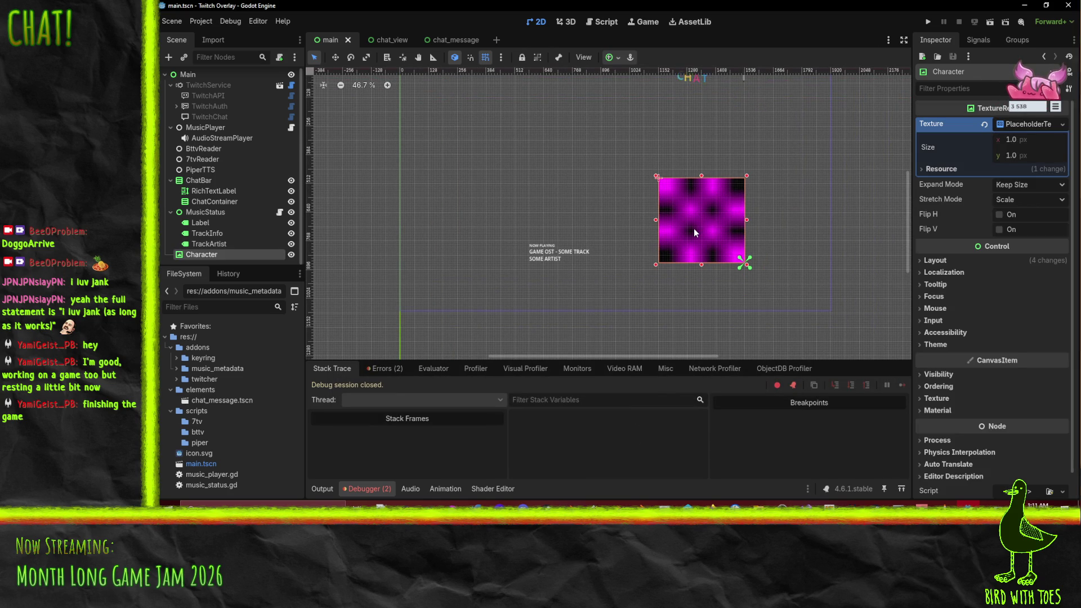
left_click(618, 58)
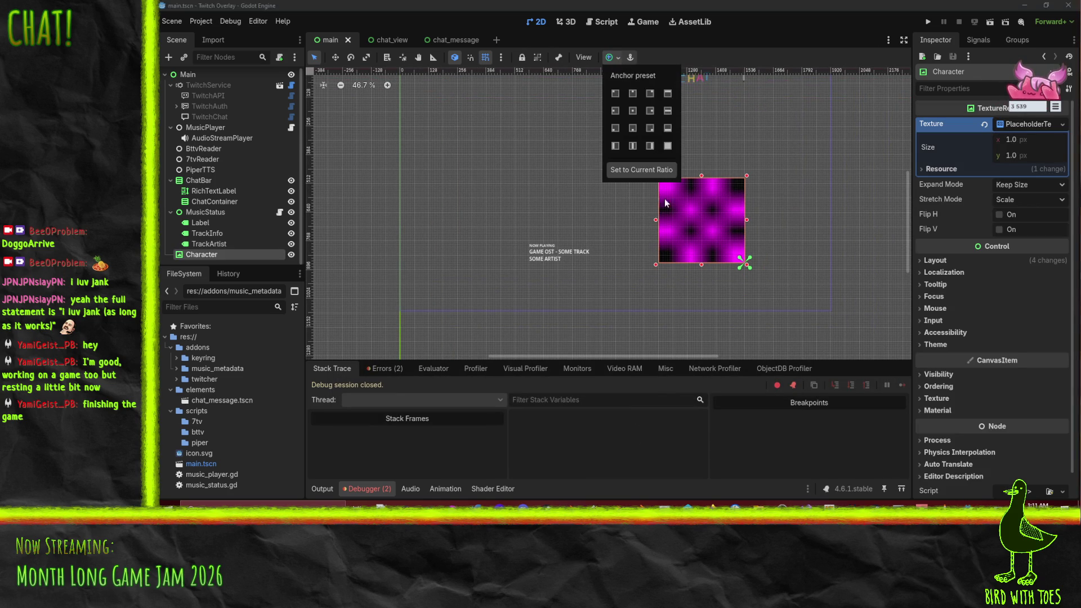
left_click(650, 129)
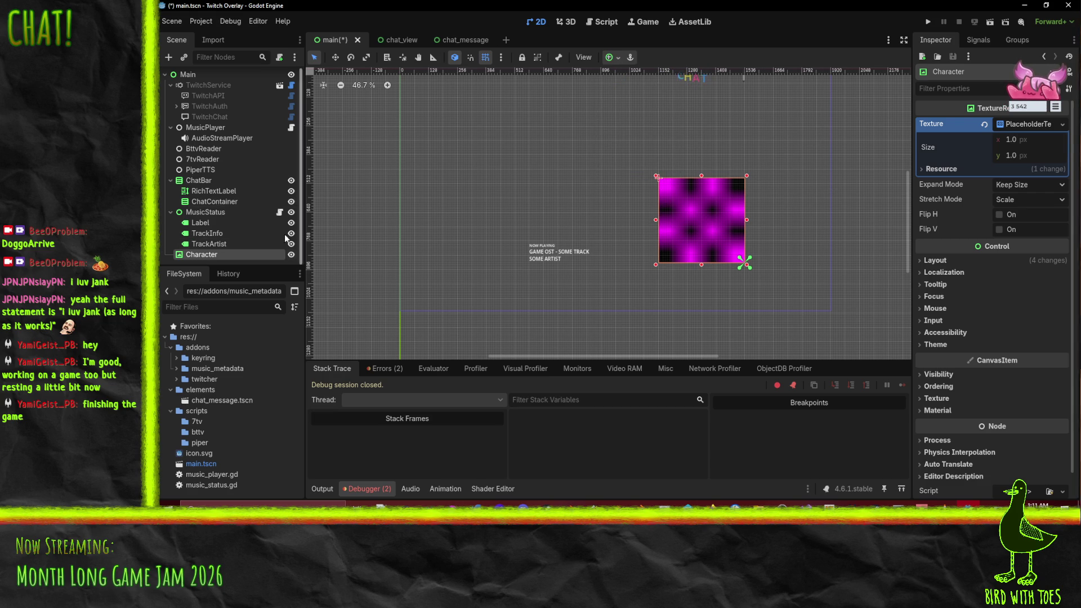
- Check the TrackInfo label and MusicStatus node settings, then save main.tscn
scroll(779, 246, "down", 3)
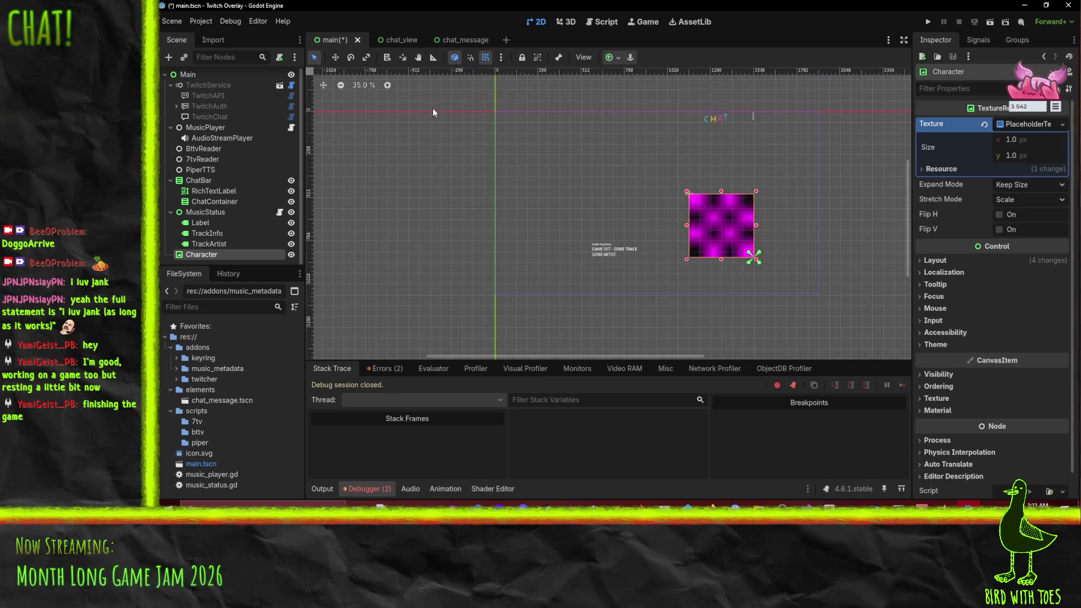
mouse_move(564, 141)
left_mouse_down()
mouse_move(630, 187)
mouse_move(565, 195)
left_mouse_up()
scroll(566, 195, "up", 2)
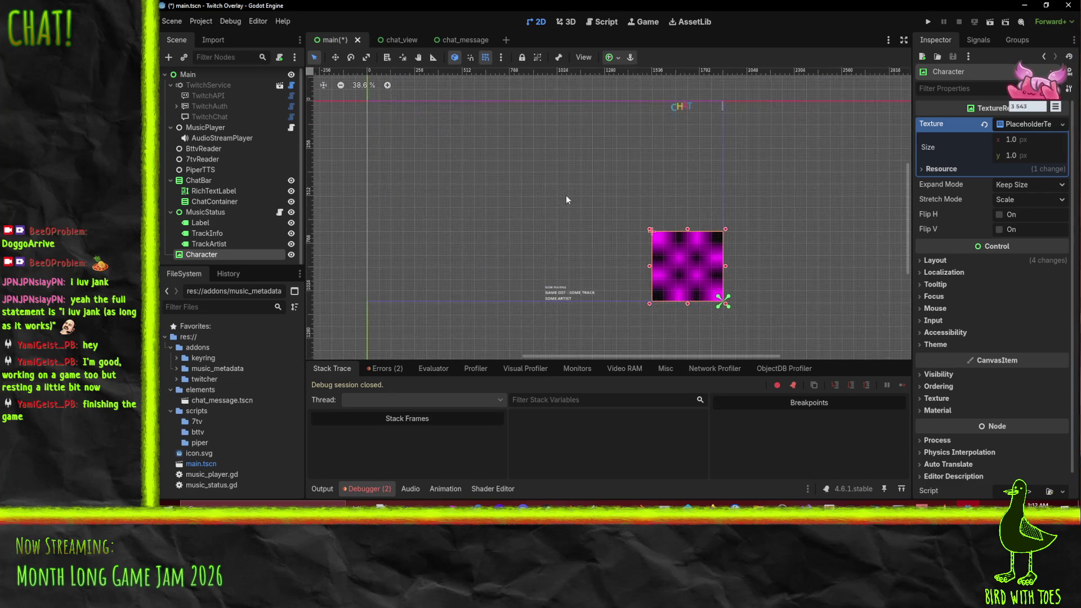
left_click(559, 304)
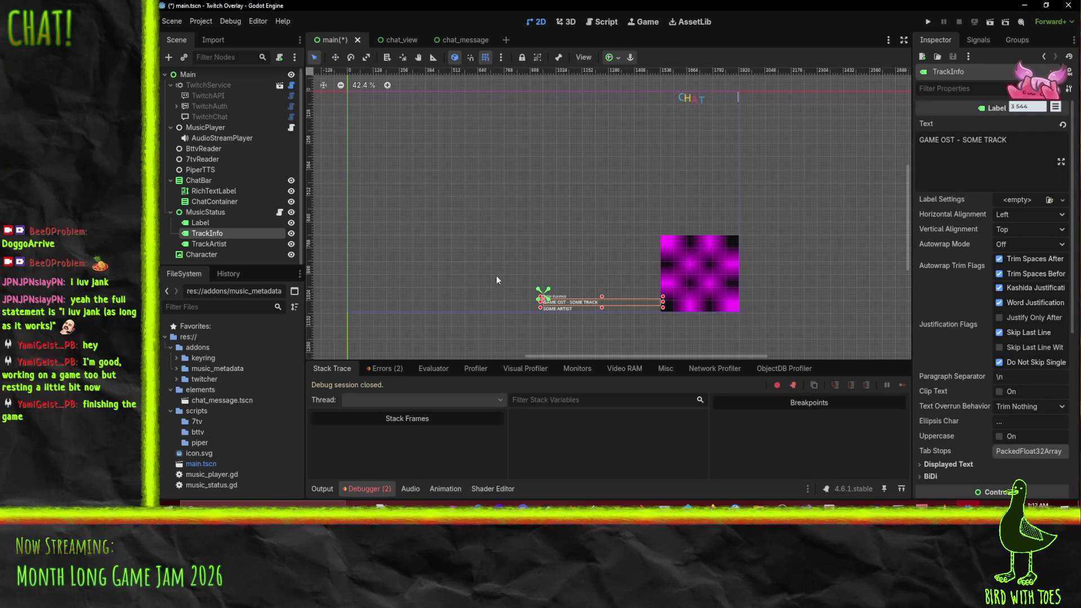
left_click(329, 264)
left_click(216, 209)
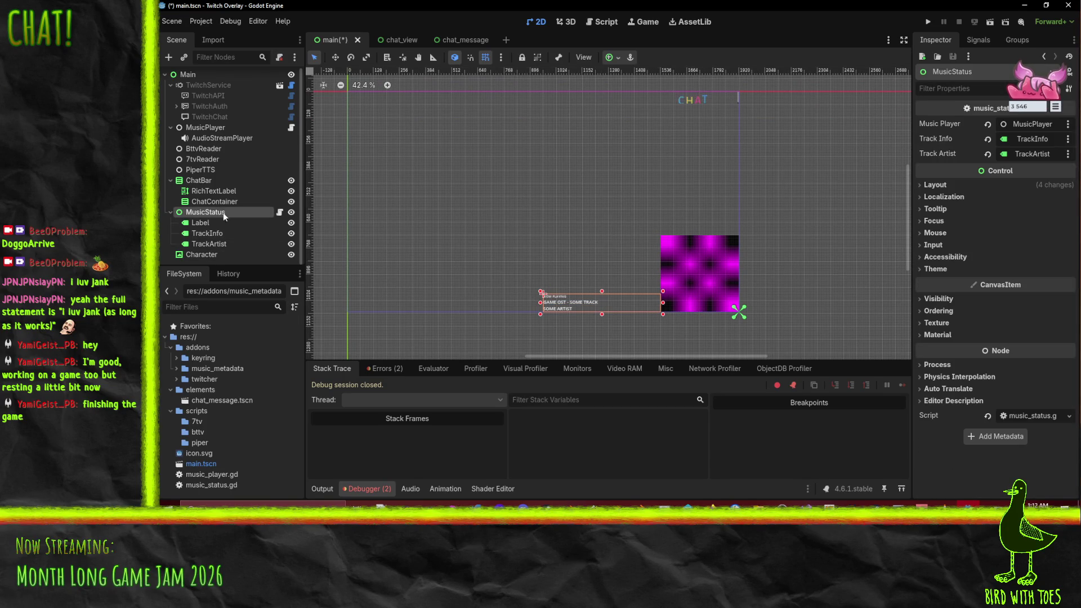
key("ctrl+s")
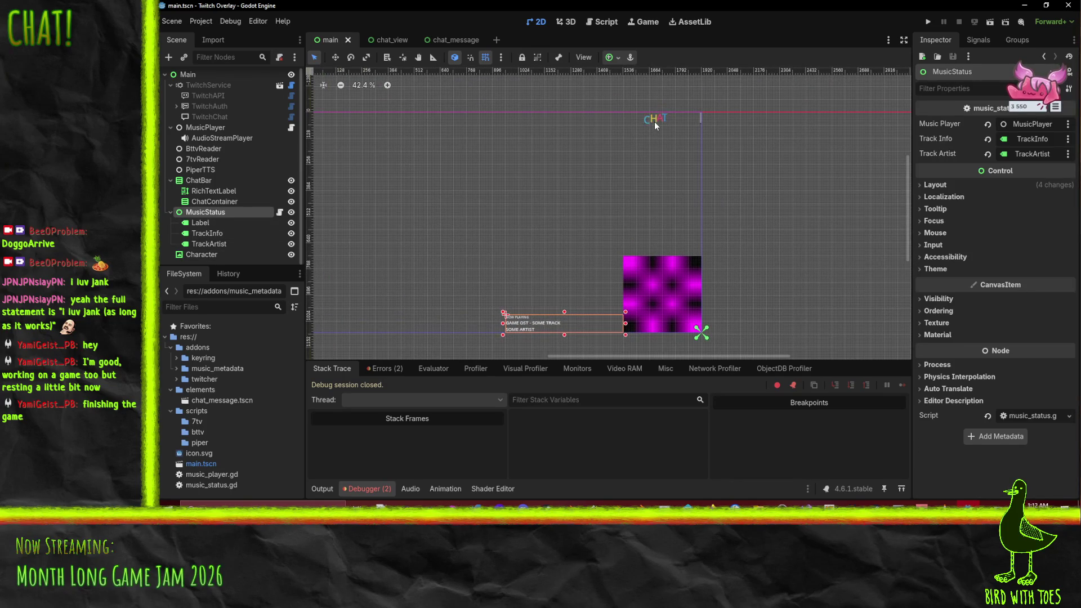
- Set the CHAT RichTextLabel's custom minimum height to 70 px and save main.tscn
left_click(654, 121)
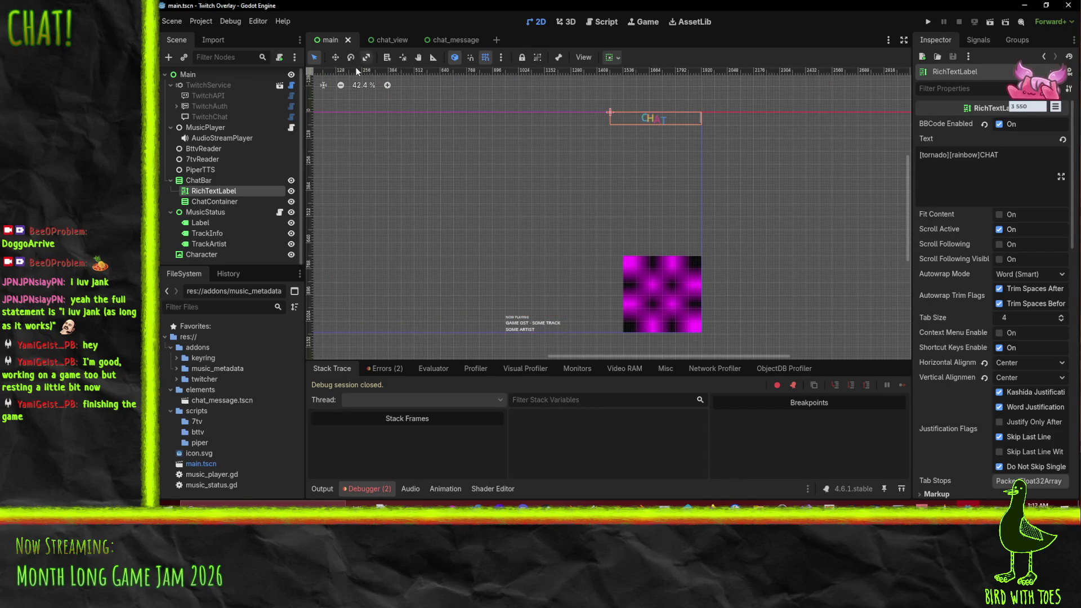
scroll(984, 328, "down", 5)
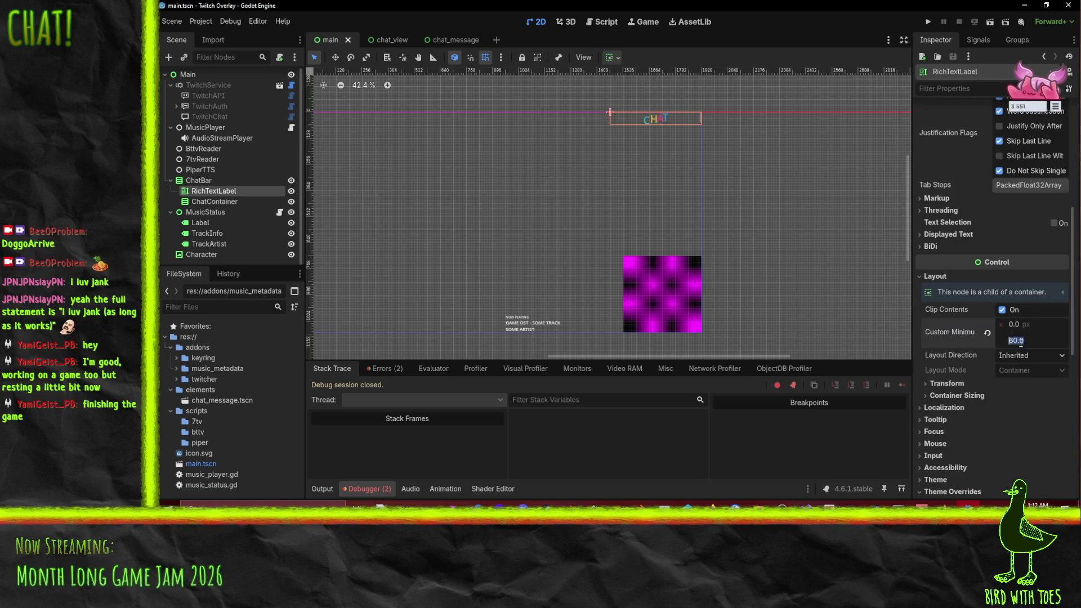
left_click(1015, 342)
type("5")
key("Return")
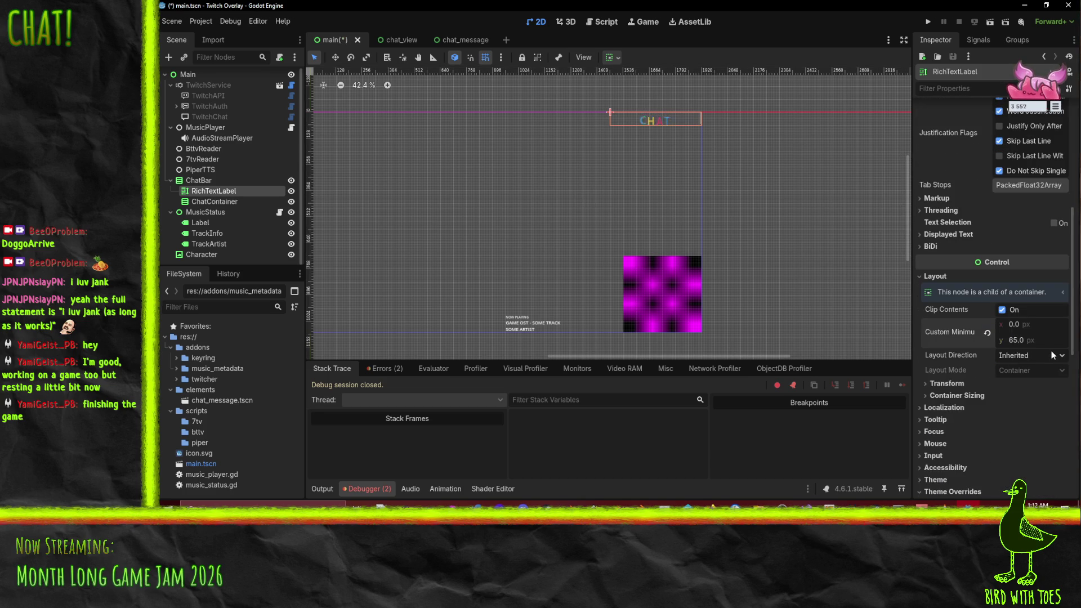
scroll(1053, 349, "up", 1)
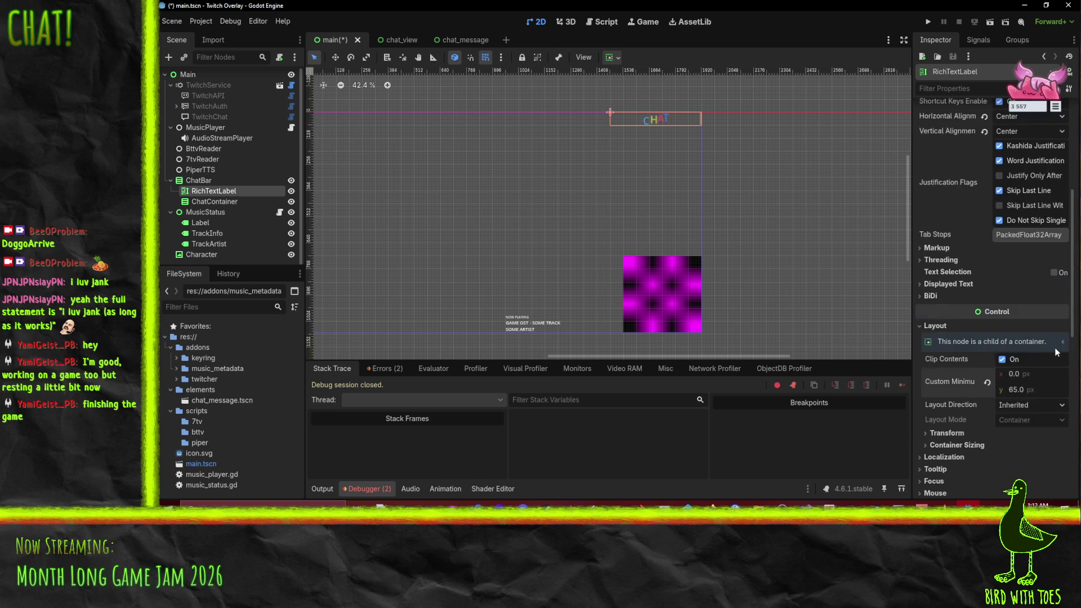
left_click(1015, 390)
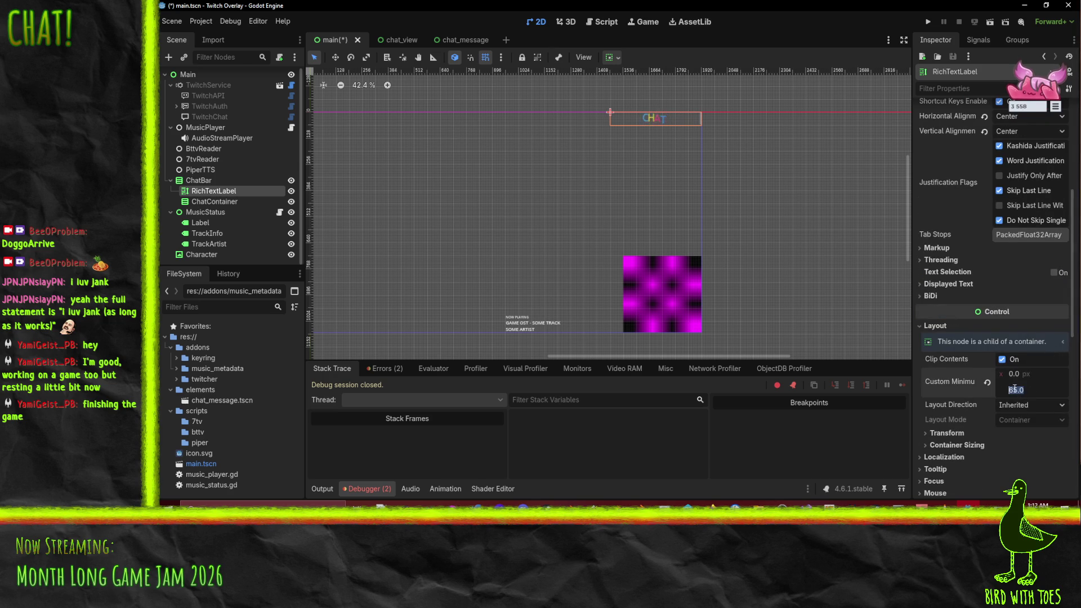
type("70")
key("Return")
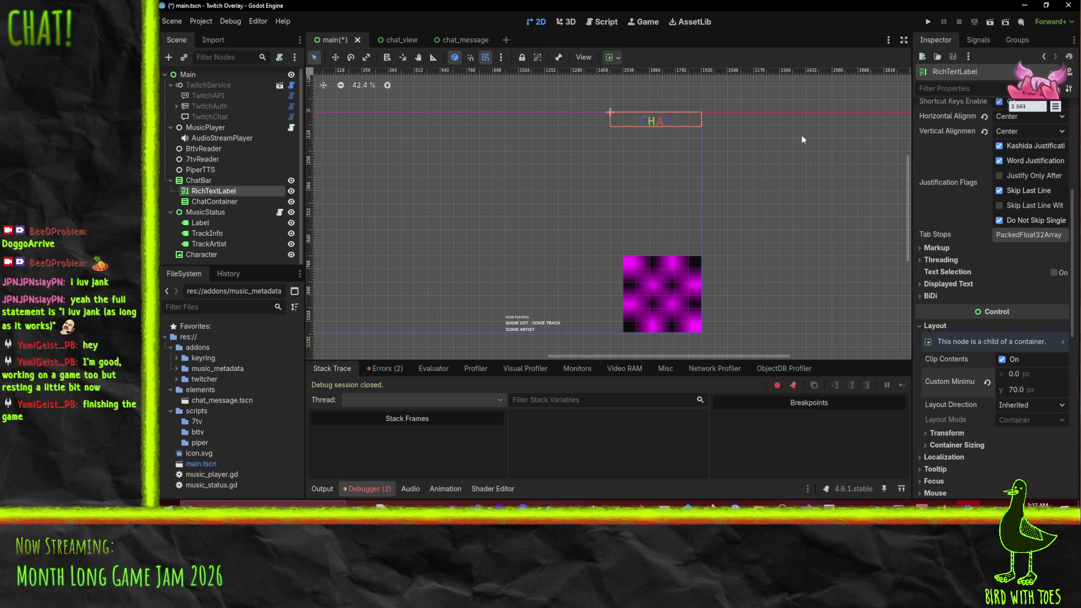
key("ctrl+s")
- Give the CHAT header's tornado tag a freq=5 parameter and save the scene
scroll(1008, 196, "up", 5)
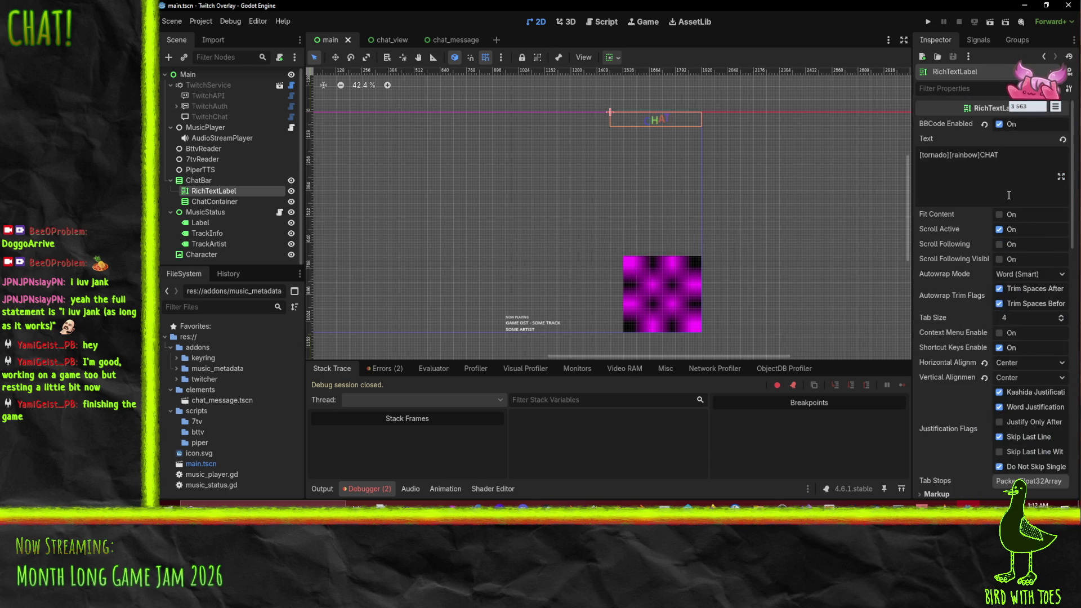
type("rate=")
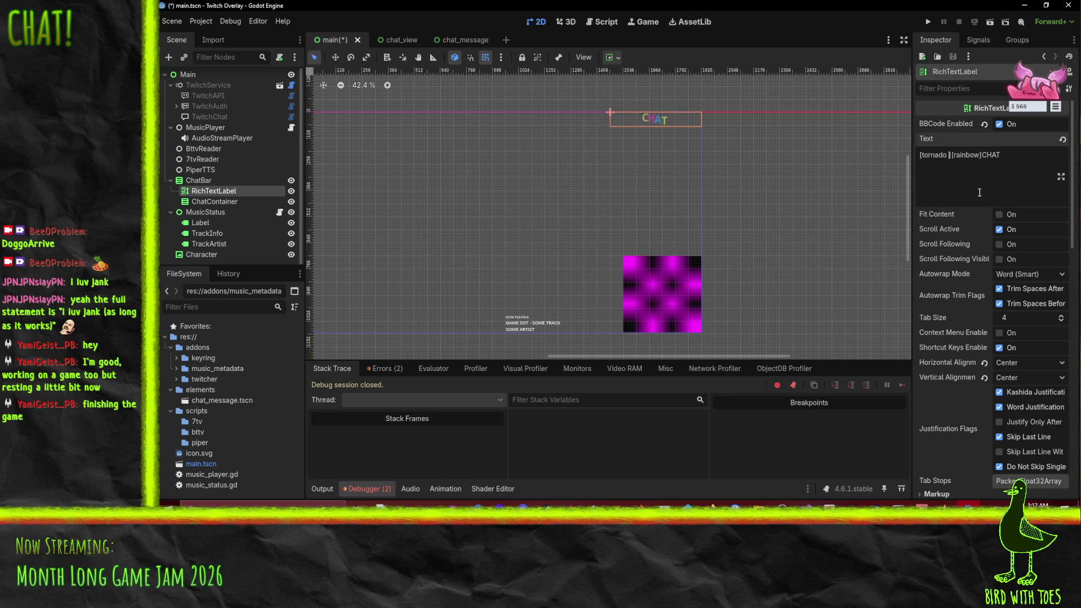
type("5")
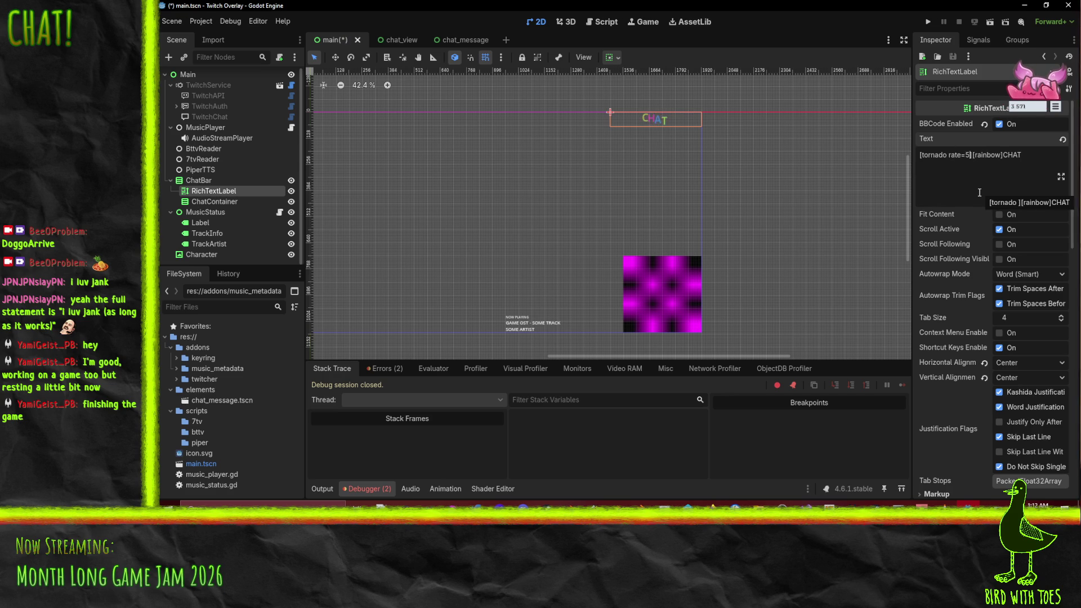
key("End")
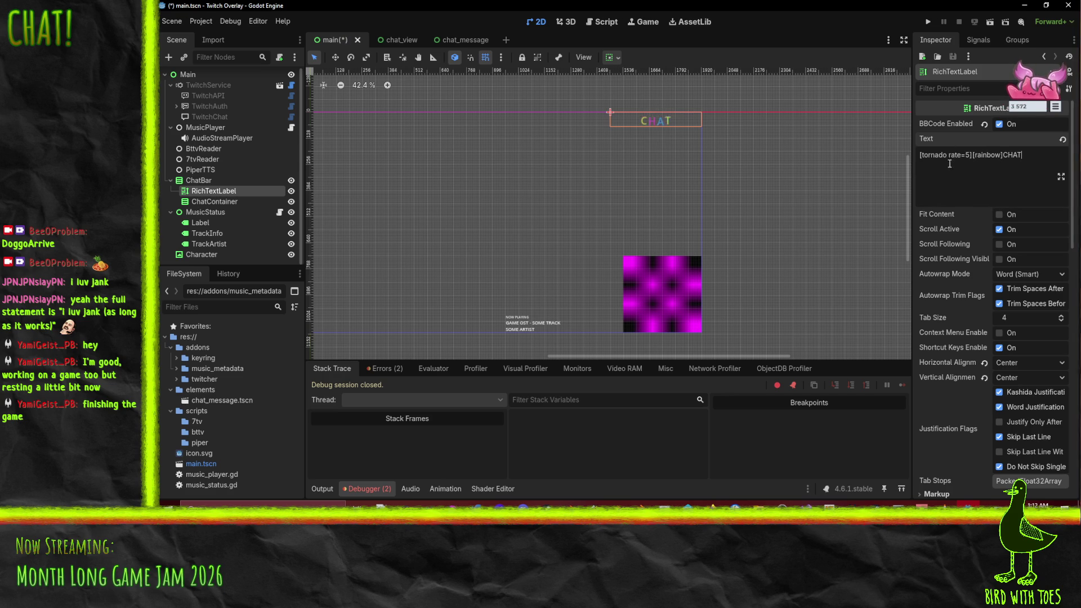
double_click(955, 154)
type("freq")
key("End")
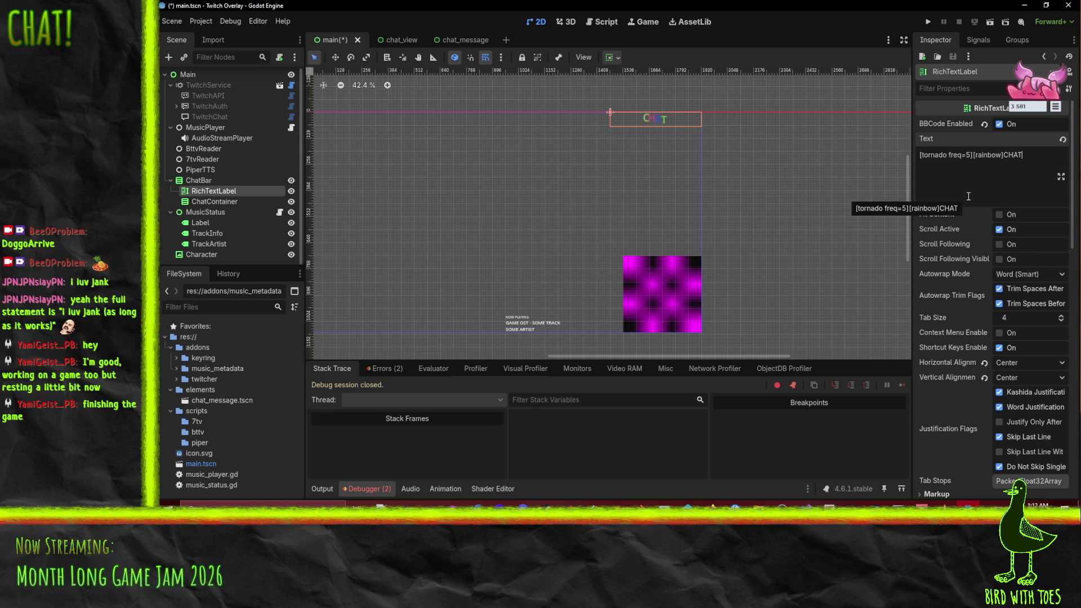
left_click(972, 156)
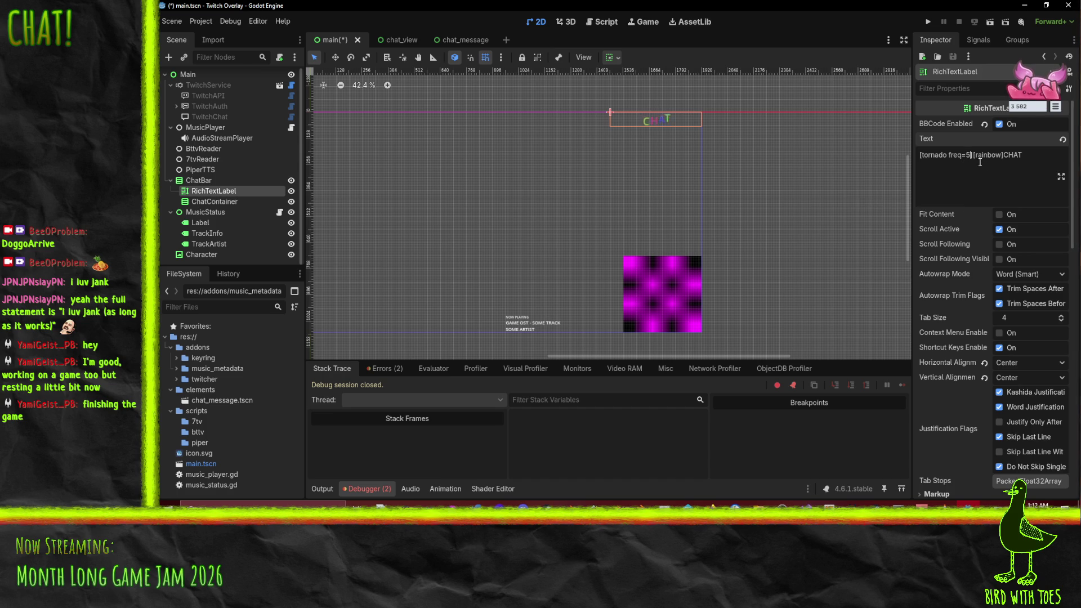
type("0")
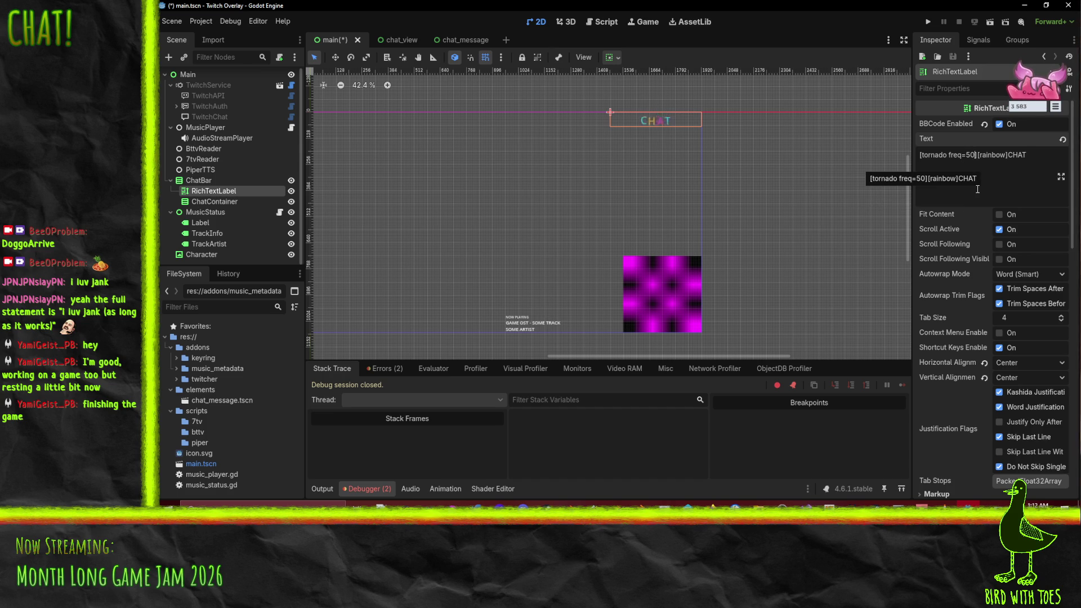
key("BackSpace")
type("1")
key("Delete")
type("0")
key("BackSpace")
key("BackSpace")
type("8")
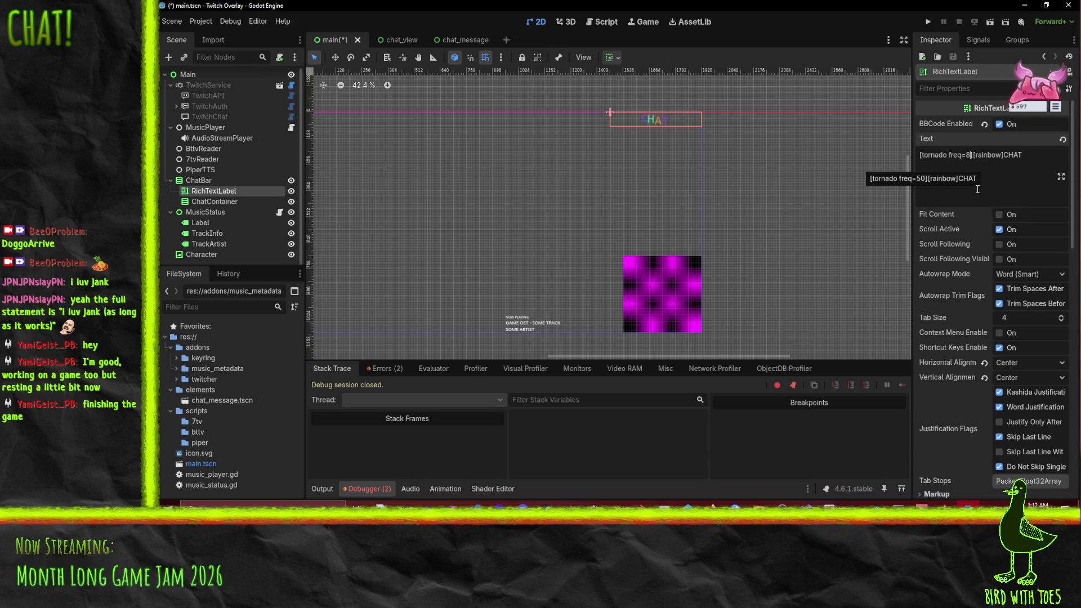
key("shift+Left")
type("5")
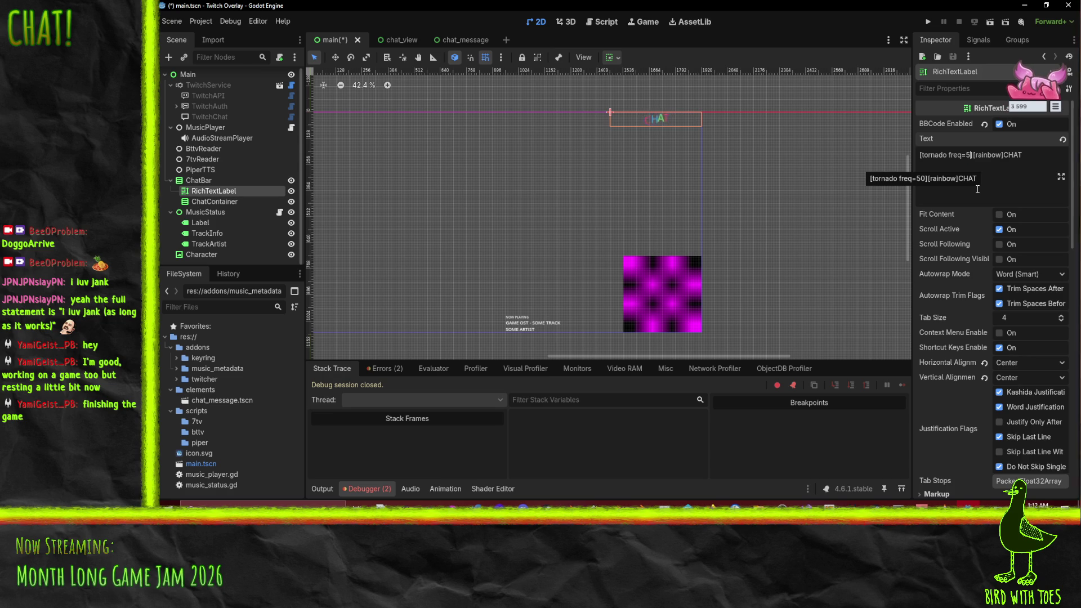
key("ctrl+s")
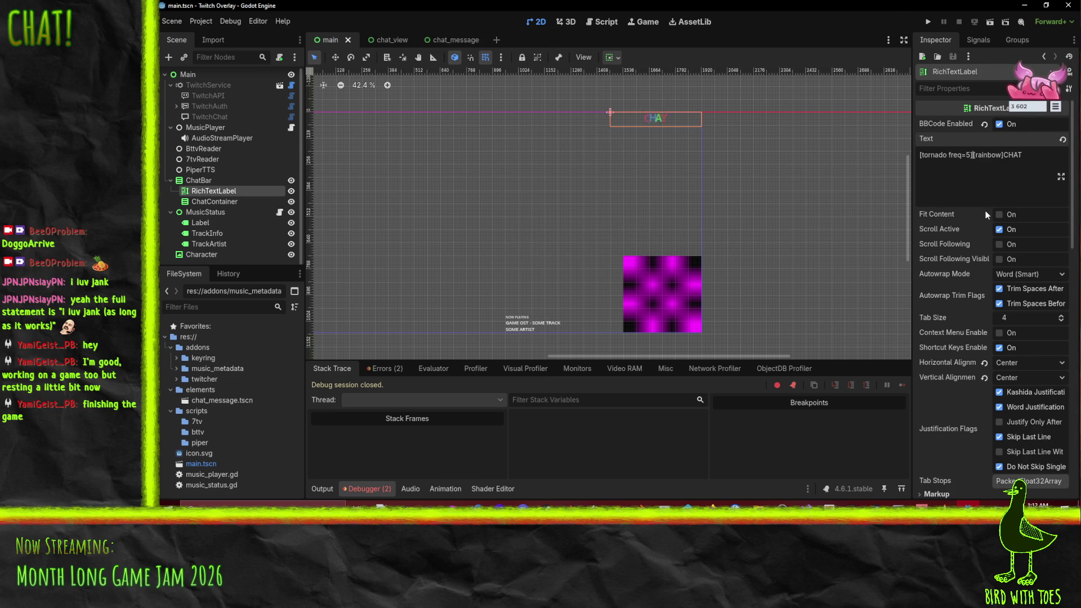
- Duplicate the tornado tag, change the outer copy to freq=3, and save the scene
key("shift+Home")
key("ctrl+c")
key("Right")
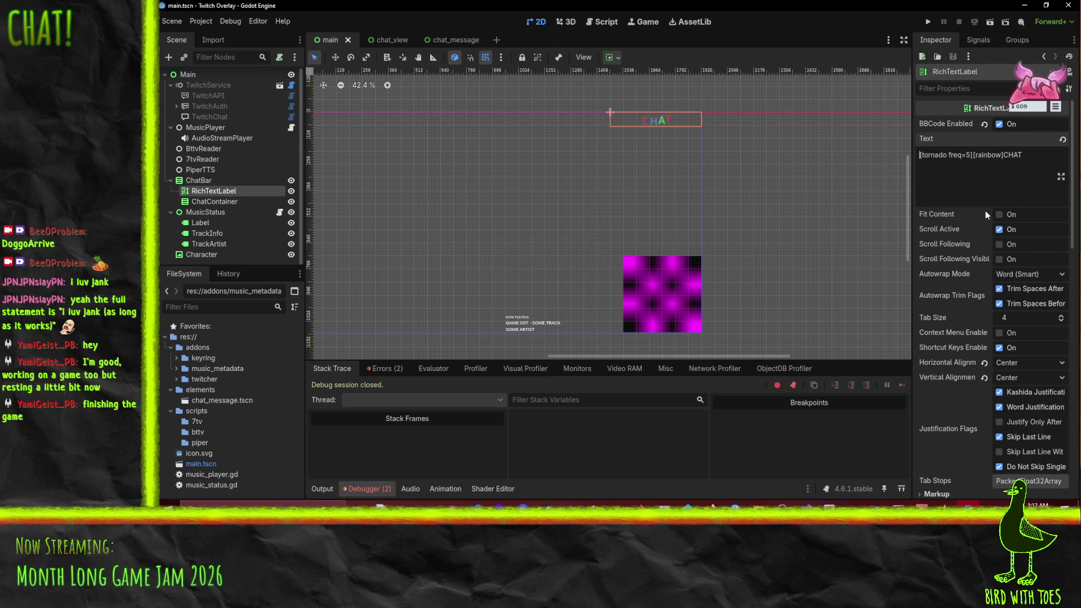
key("ctrl+v")
key("Left")
key("BackSpace")
type("3")
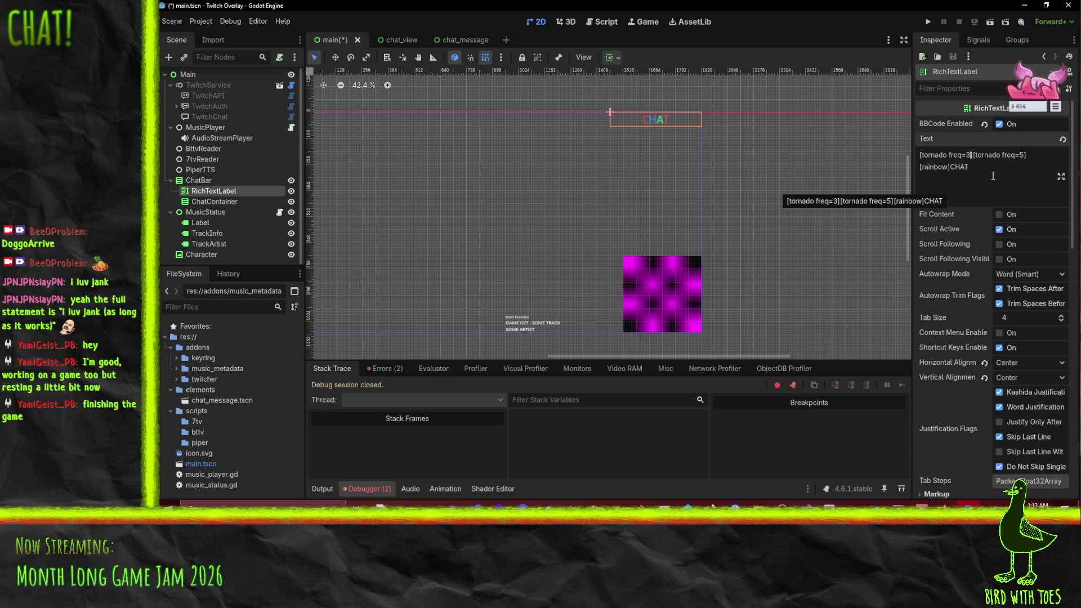
key("ctrl+s")
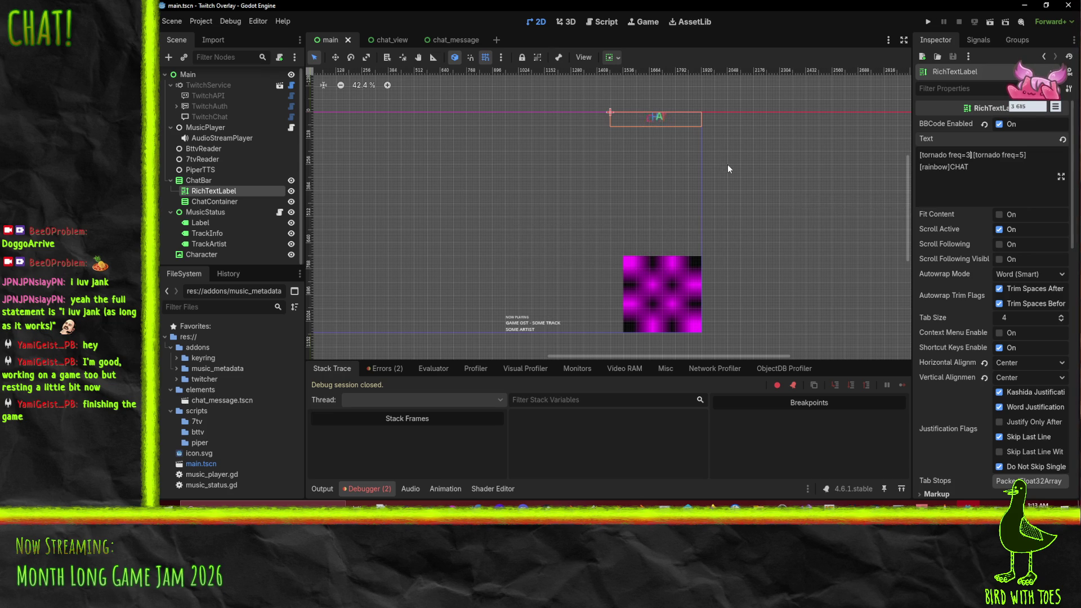
- Launch the overlay and resume it from the debugger to watch the animated CHAT header
left_click(928, 21)
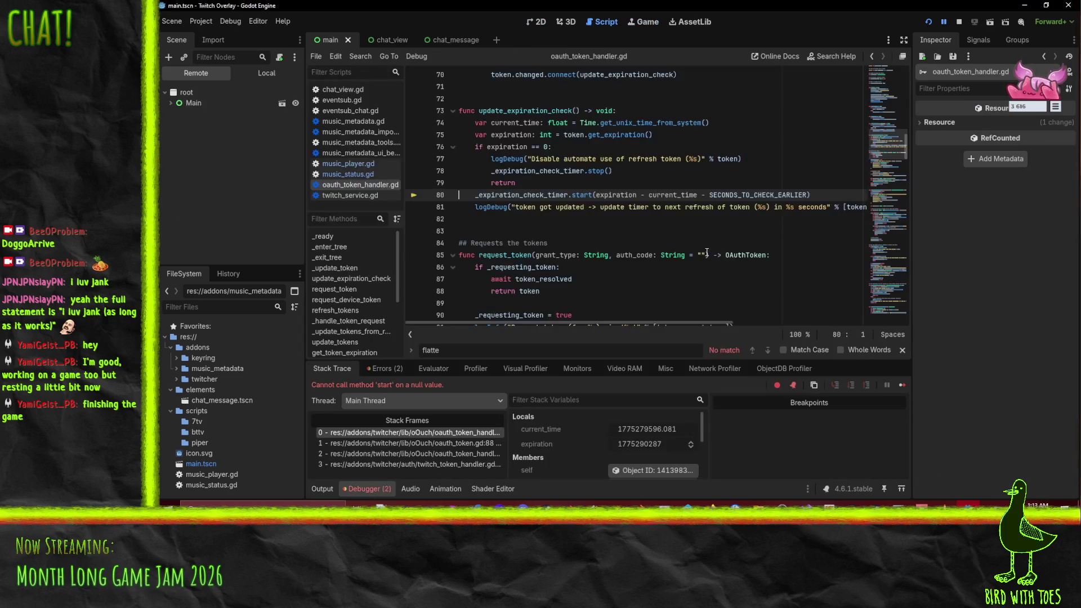
key("F12")
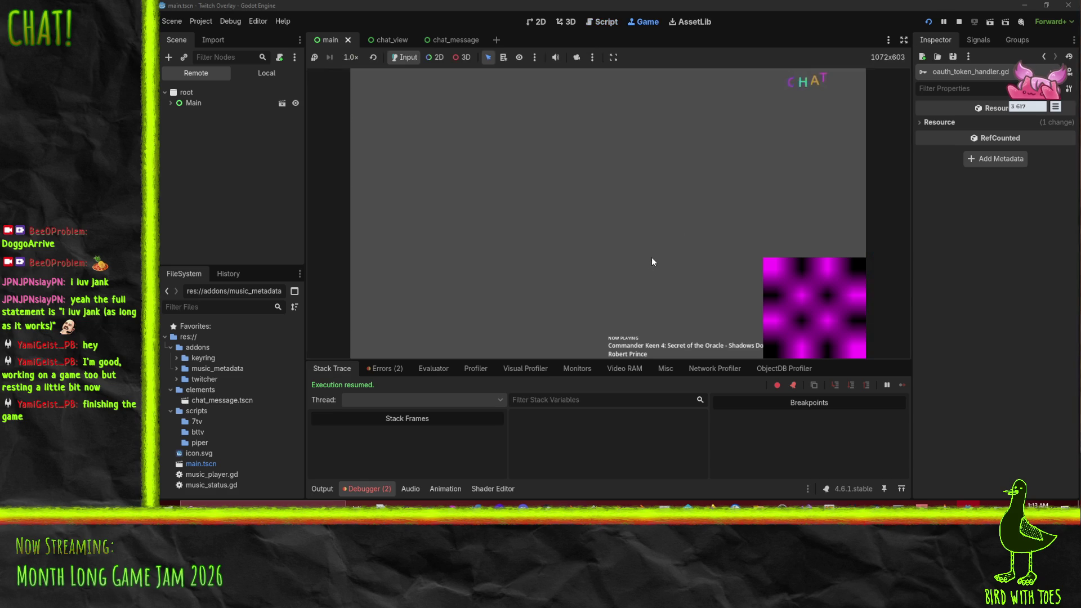
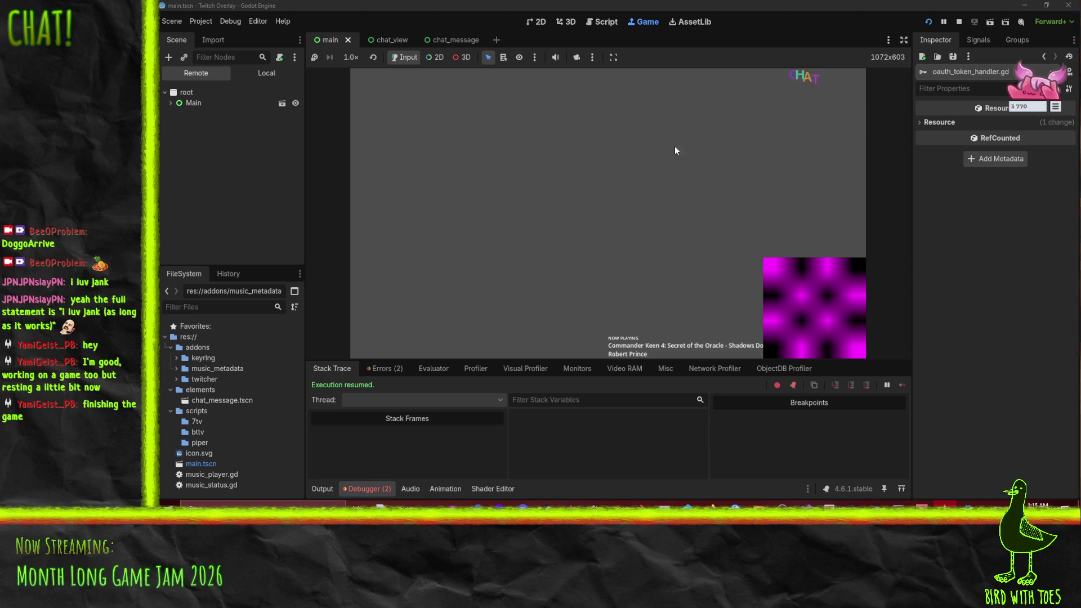
- Stop the running overlay and select the MusicStatus container
left_click(959, 22)
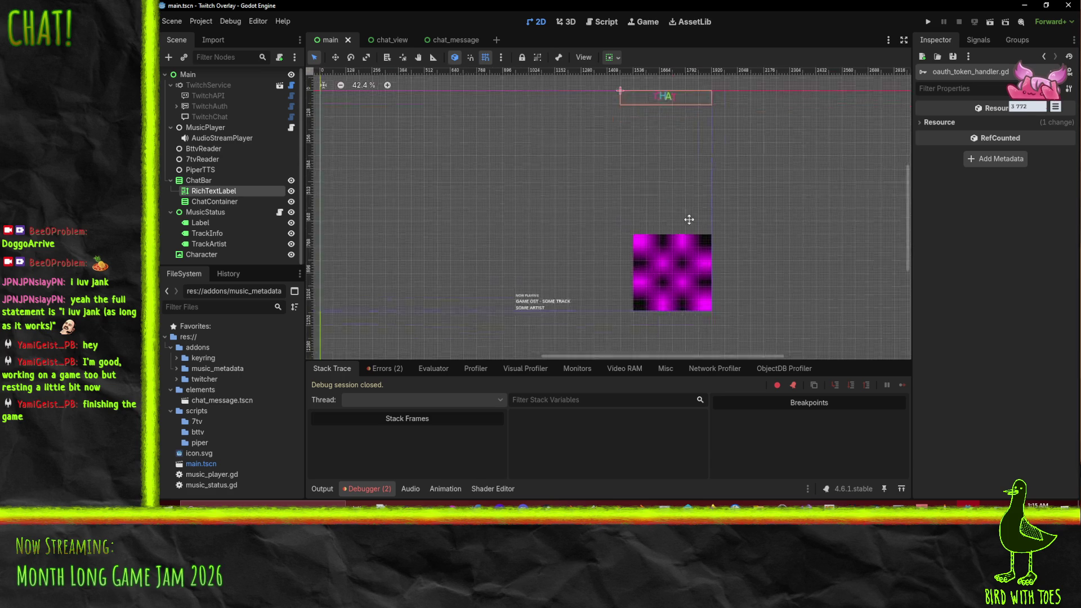
left_click(582, 250)
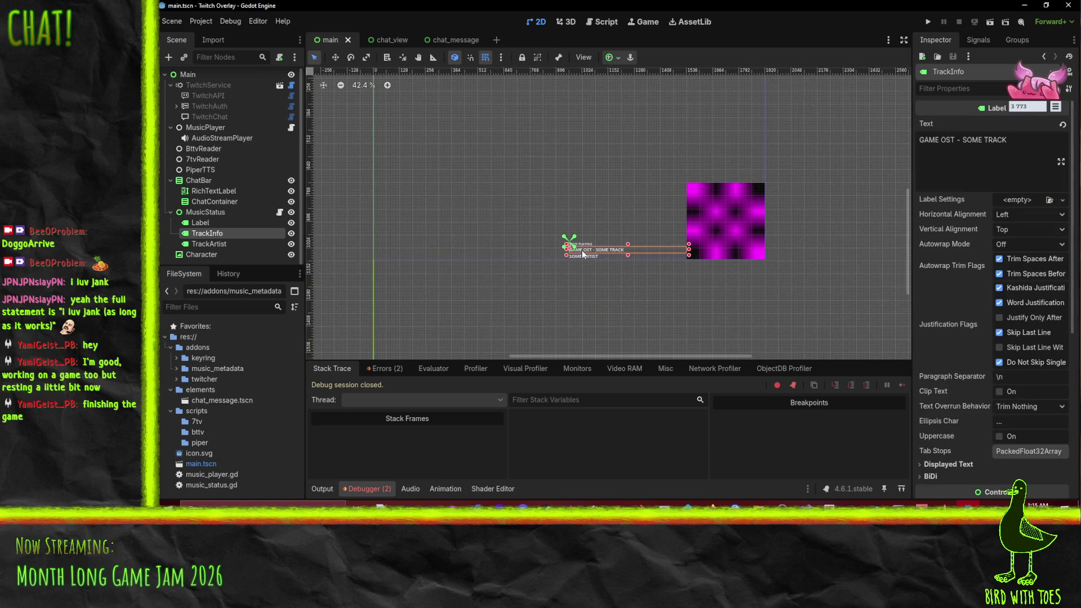
left_click(197, 212)
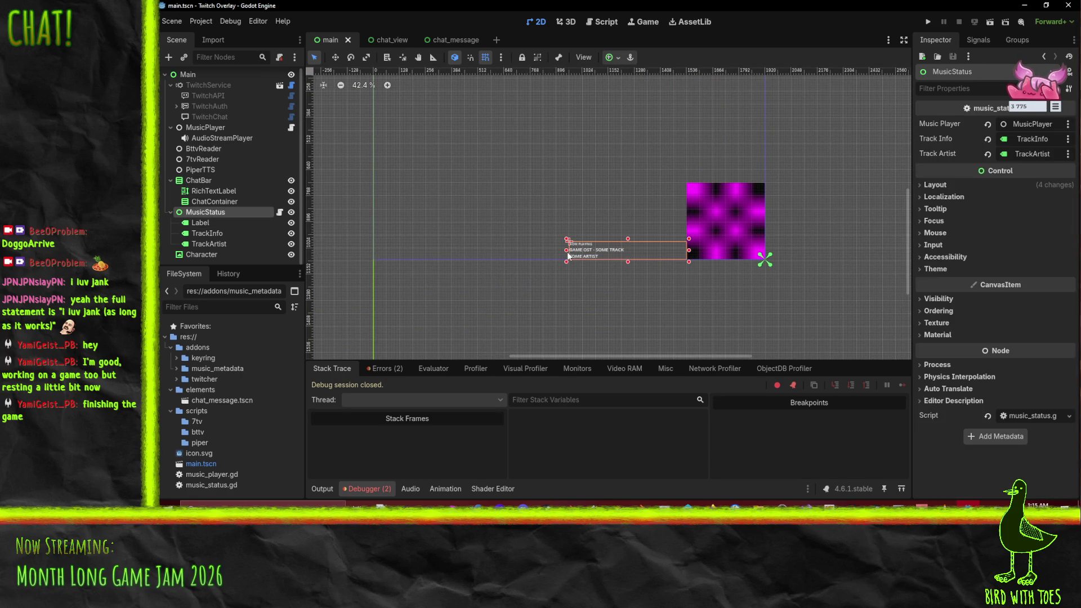
- Drag MusicStatus's left edge further left to widen the box
scroll(566, 256, "up", 1)
scroll(565, 255, "down", 3)
scroll(571, 258, "up", 2)
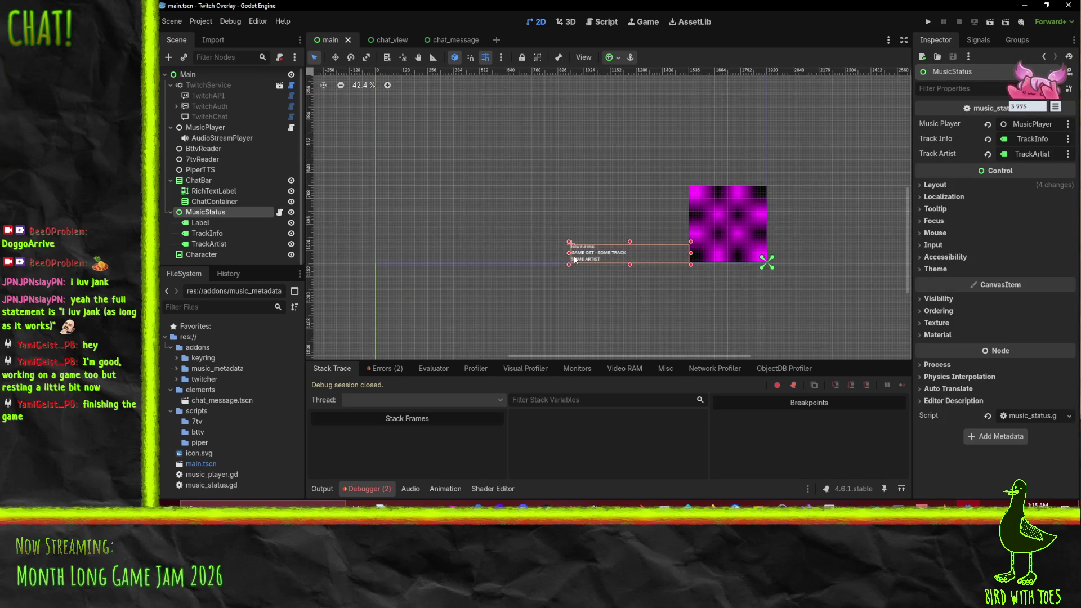
left_click_drag(570, 263, 515, 272)
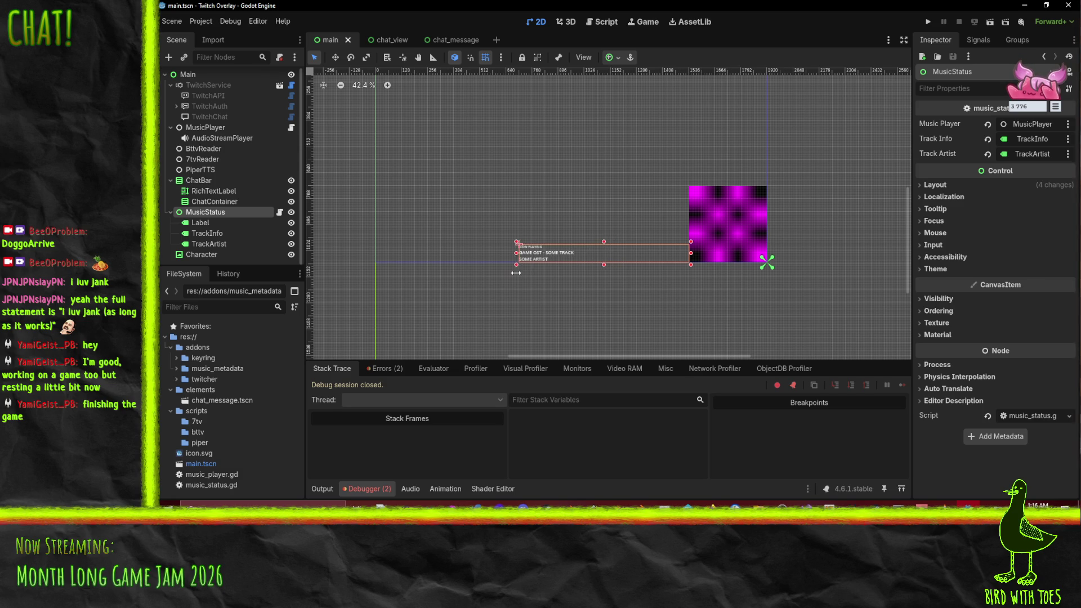
scroll(563, 258, "left", 3)
scroll(562, 258, "up", 1)
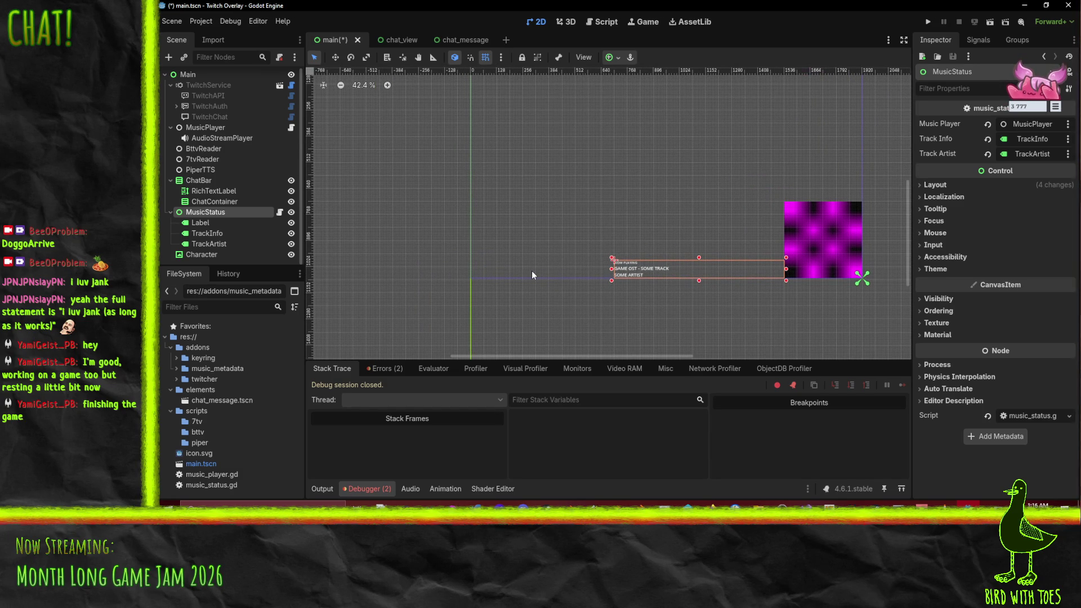
scroll(555, 270, "left", 2)
scroll(556, 270, "down", 1)
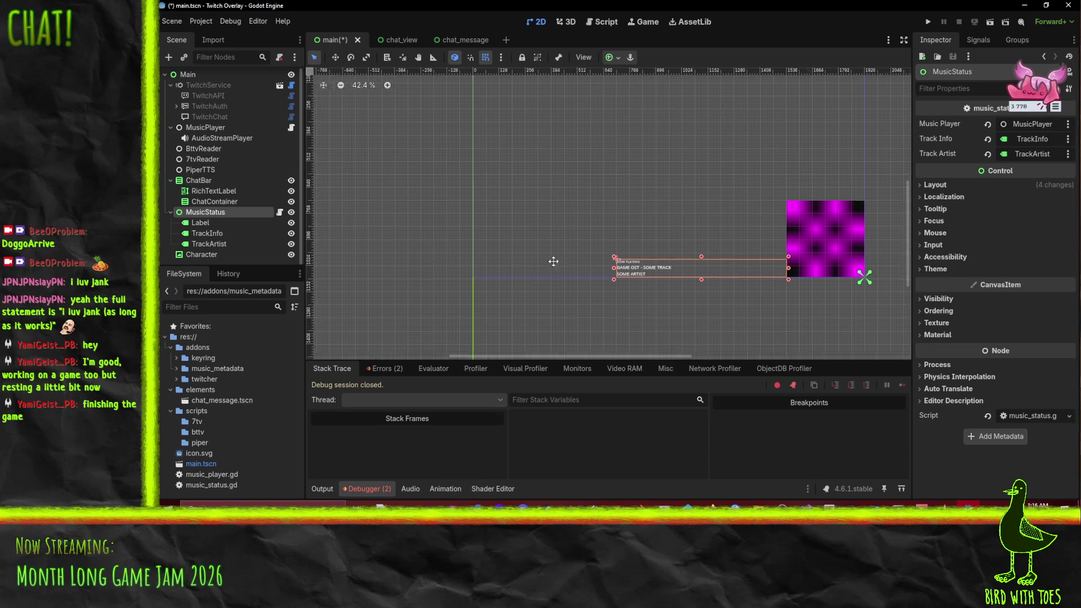
- Duplicate MusicStatus and clear the copy's script
right_click(174, 209)
left_click(238, 386)
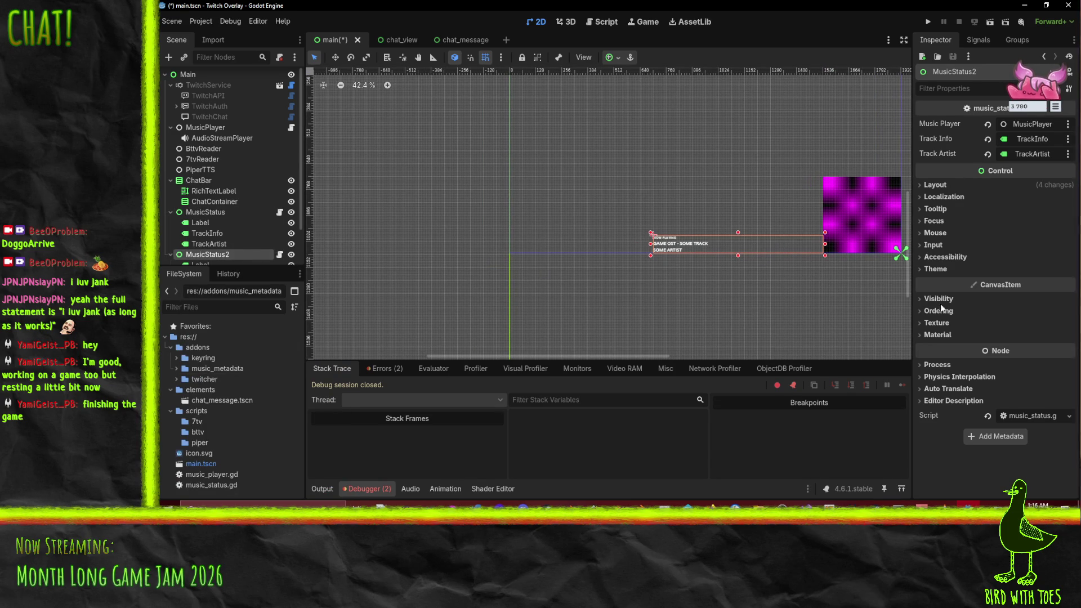
left_click(986, 417)
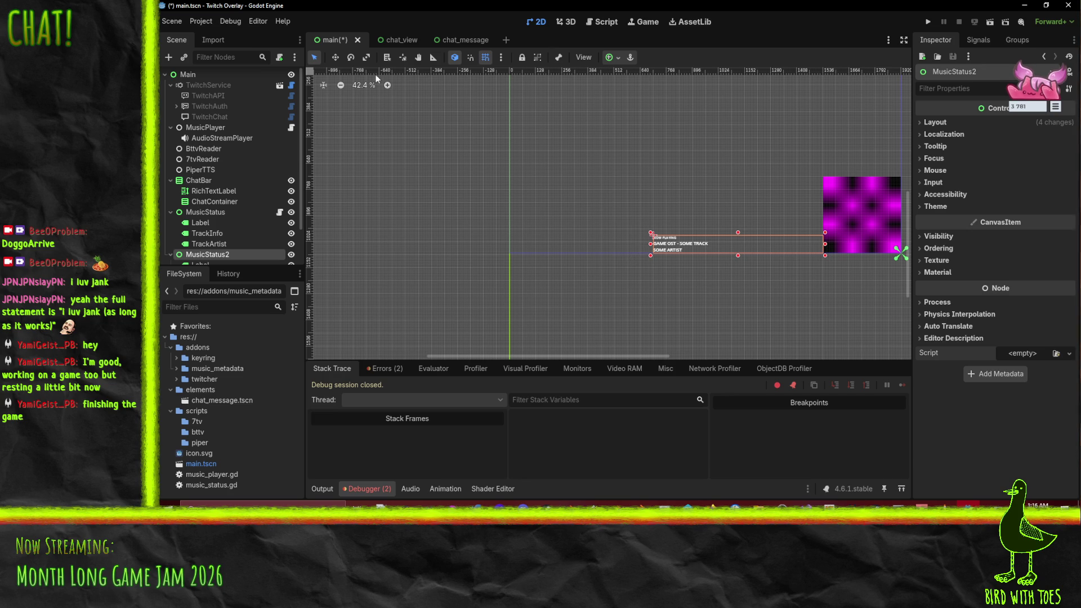
- Anchor the copy bottom-left, narrow it from the right, and begin renaming it
left_click(616, 59)
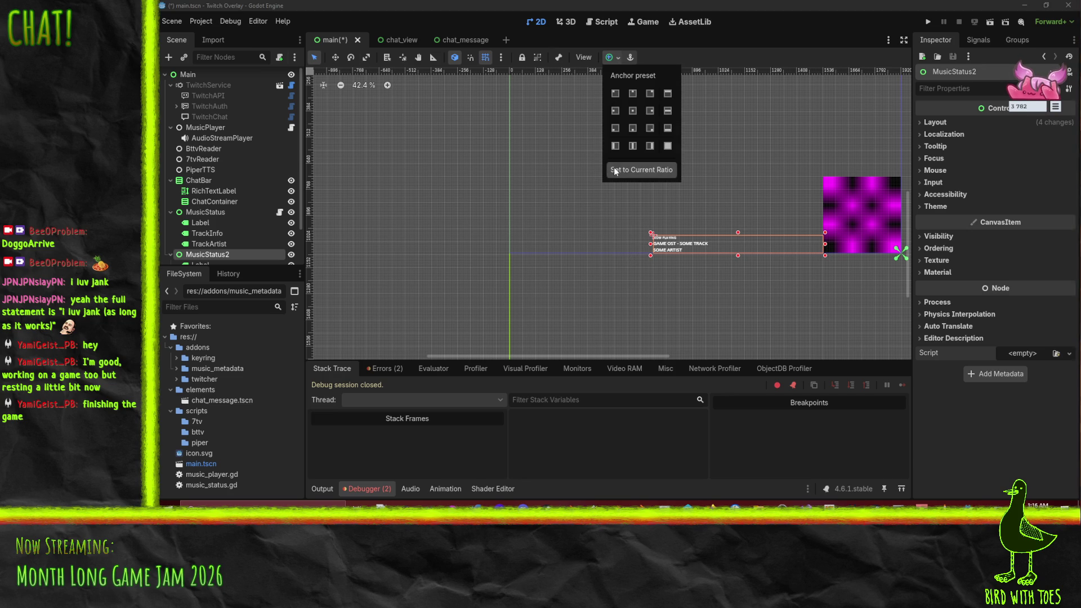
left_click(615, 128)
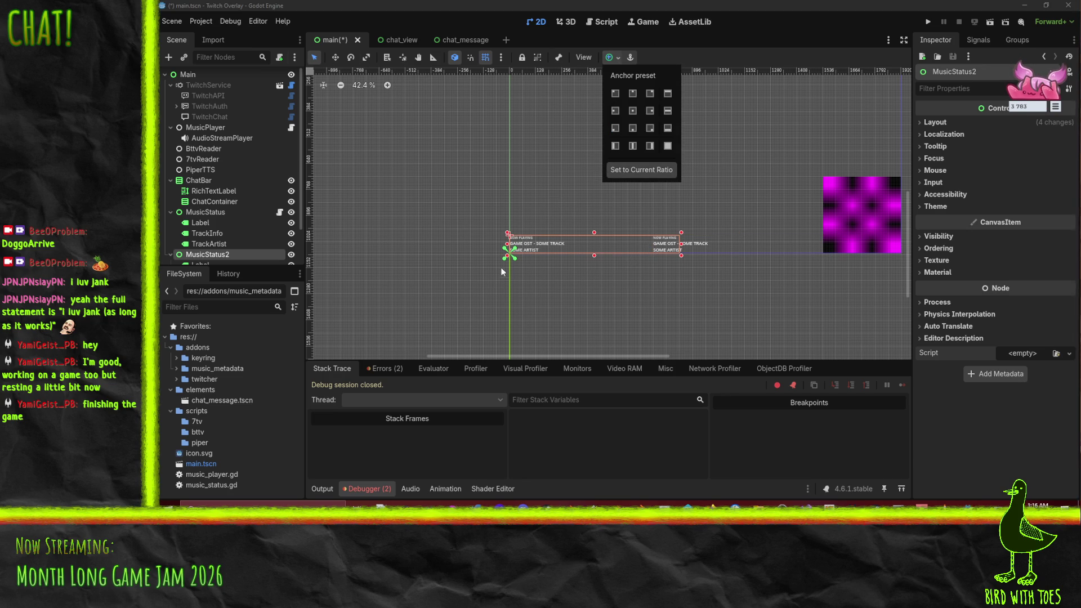
left_click(685, 246)
scroll(682, 248, "up", 2)
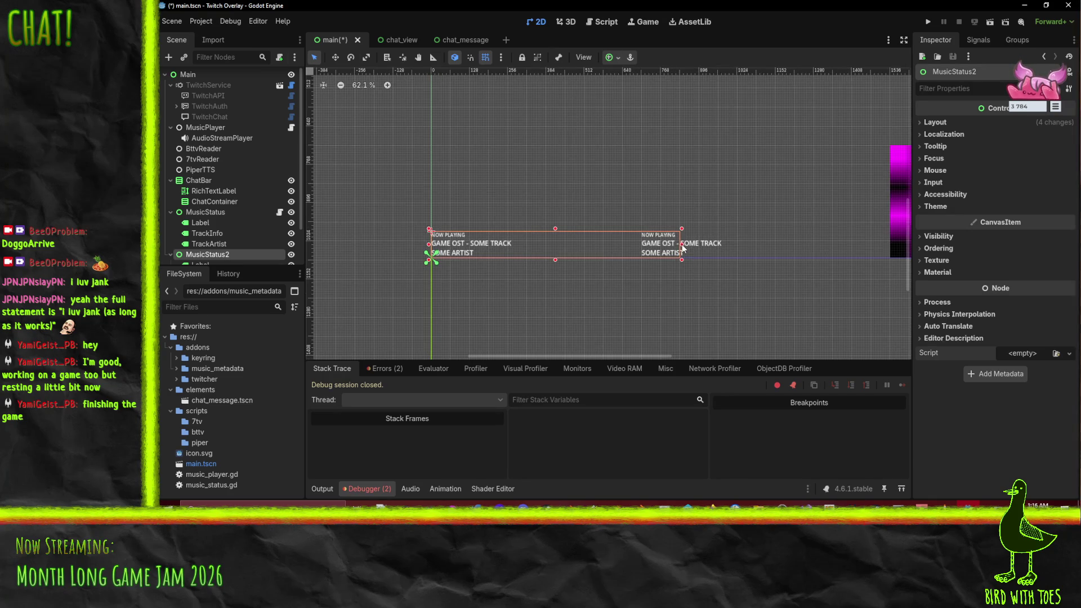
mouse_move(683, 248)
left_mouse_down()
mouse_move(626, 253)
mouse_move(638, 257)
left_mouse_up()
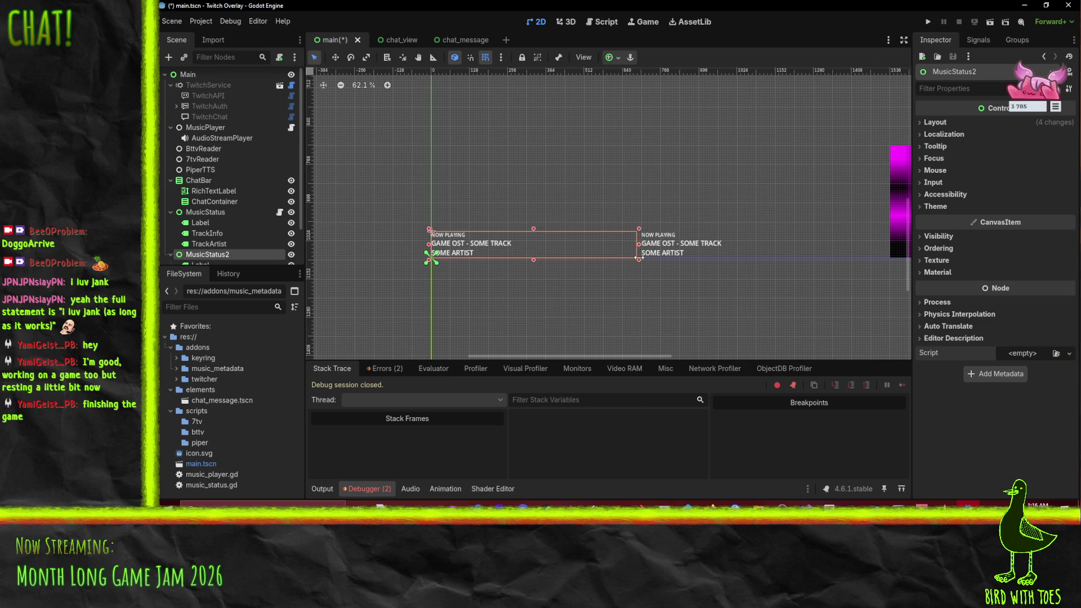
scroll(201, 244, "down", 2)
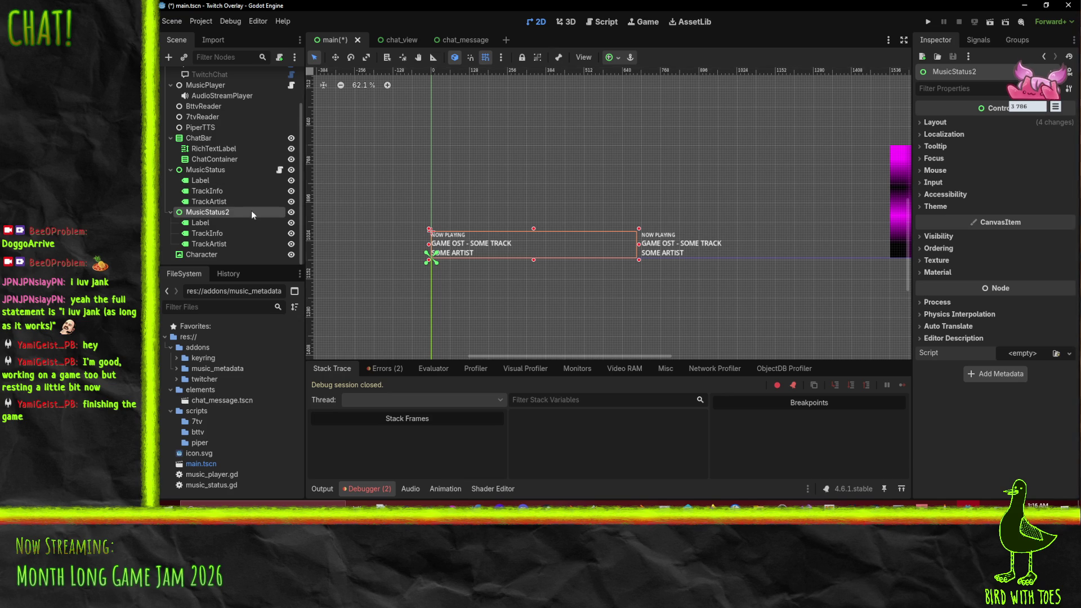
key("F2")
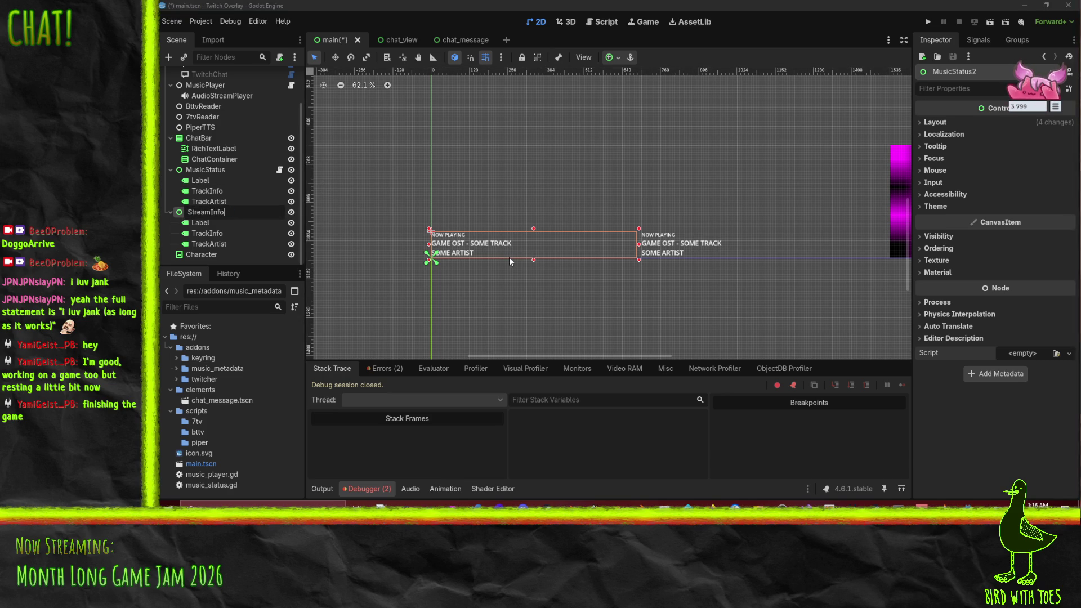
- Name the copy StreamInfo and change its heading to NOW STREAMING
key("Return")
left_click(212, 226)
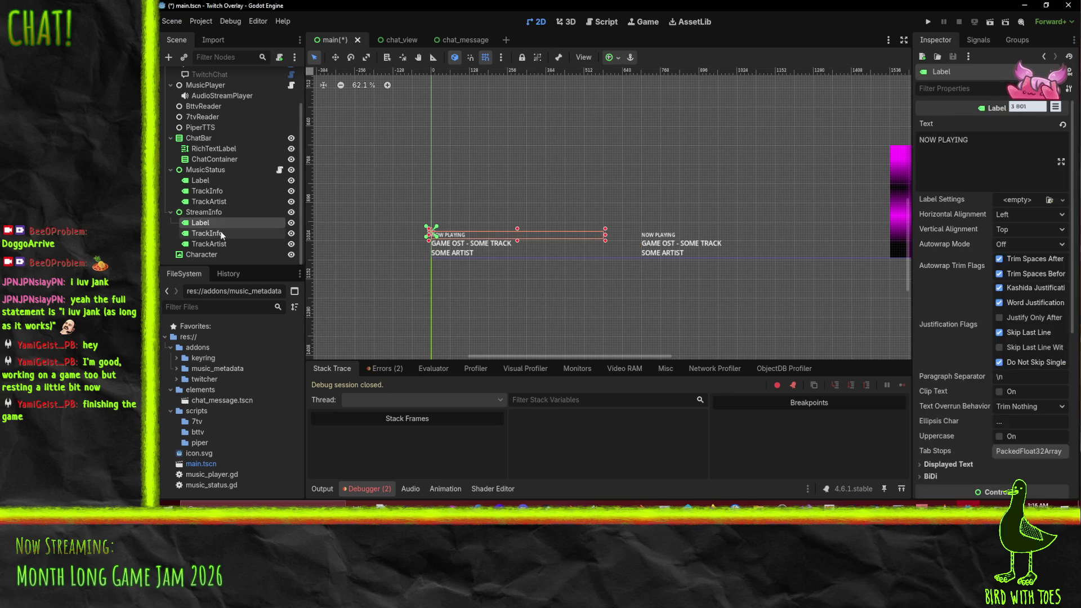
left_click(968, 138)
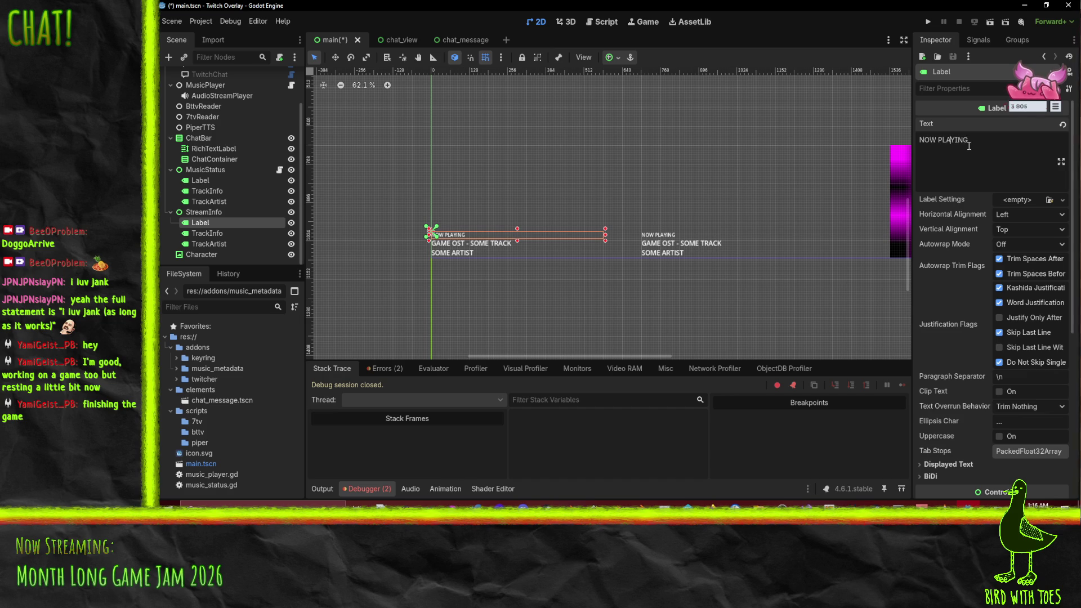
type("STREAM")
left_click(240, 232)
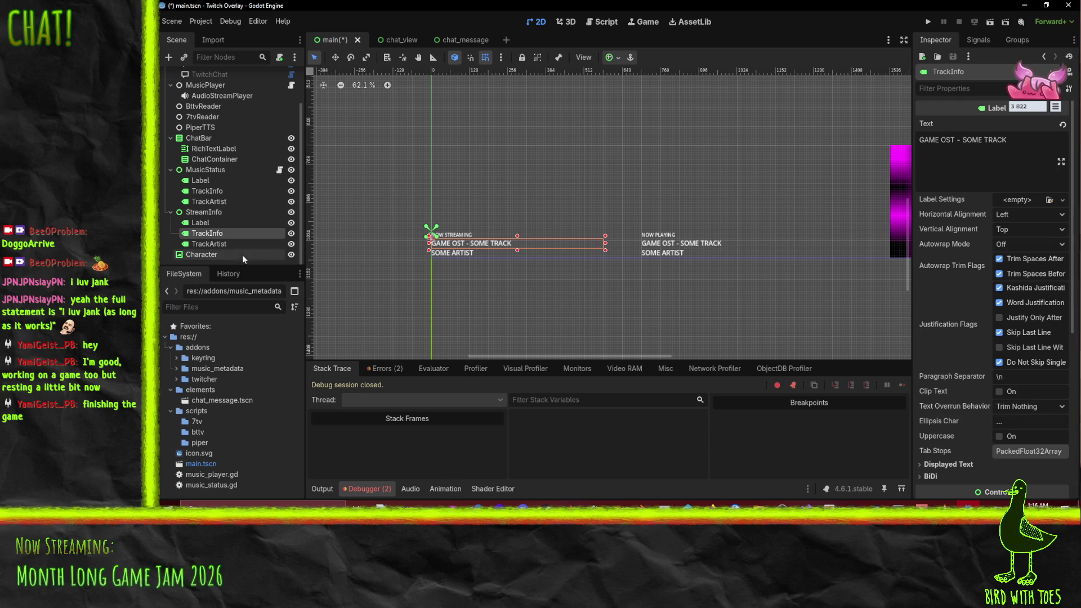
- Delete the copy's TrackArtist label
left_click(215, 245)
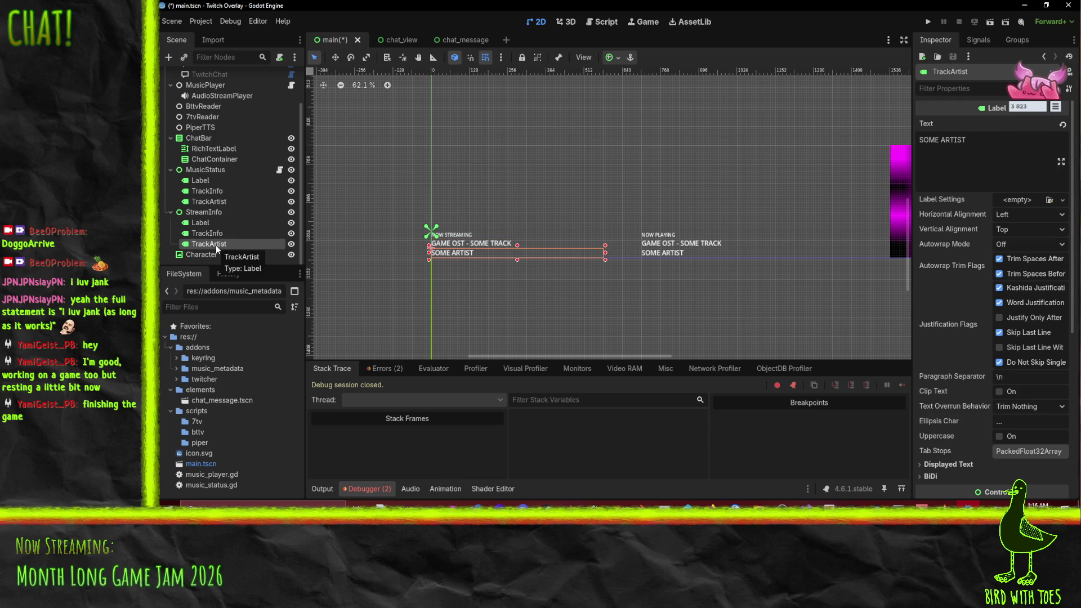
key("Delete")
key("Return")
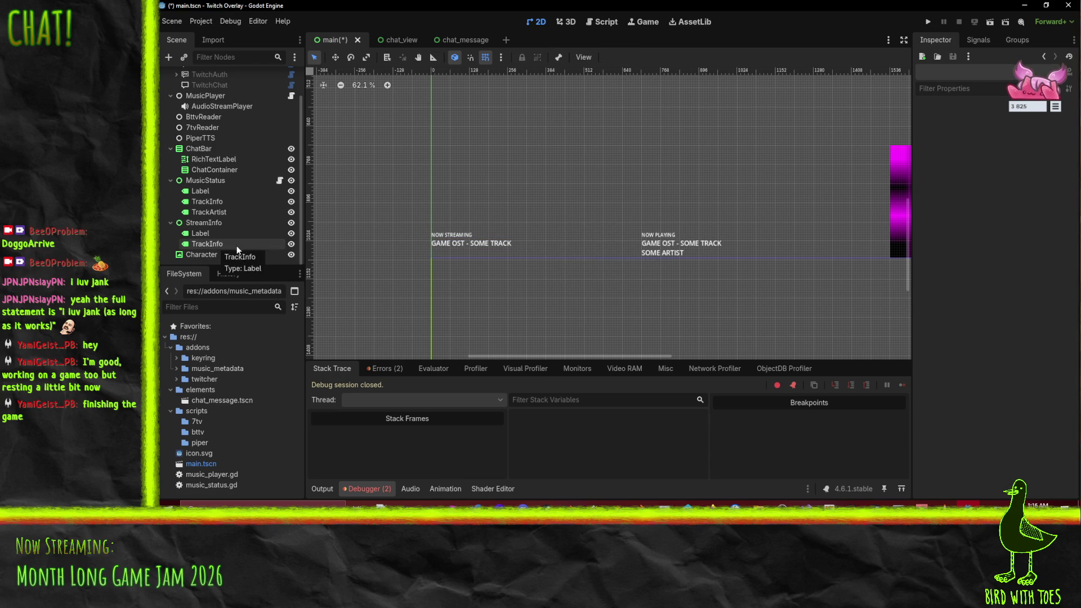
- Rename the copy's TrackInfo label to StreamInfo
left_click(239, 246)
key("F2")
type("Stre")
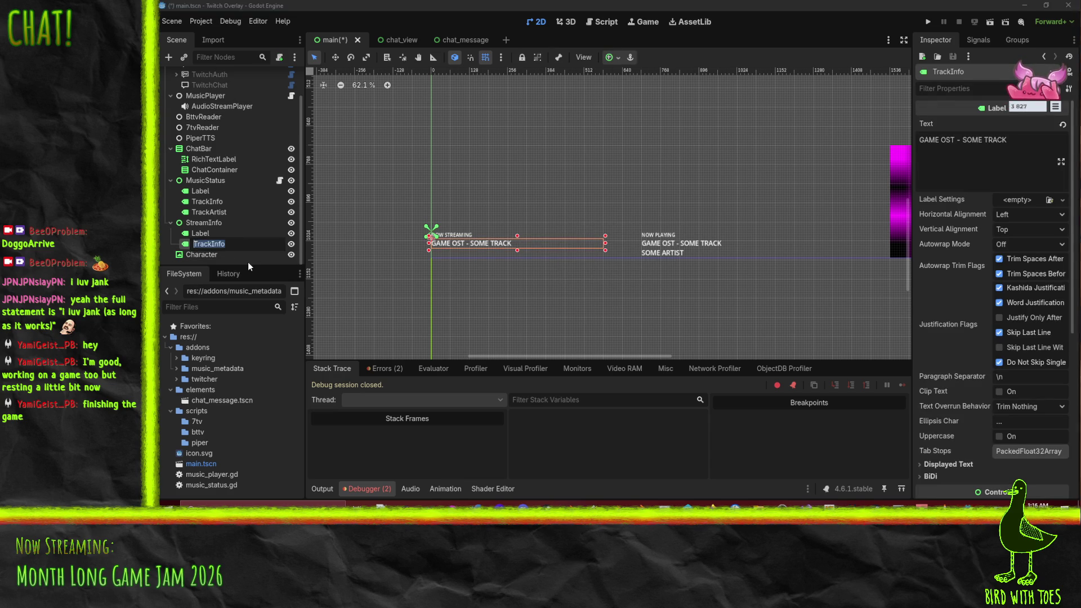
type("am")
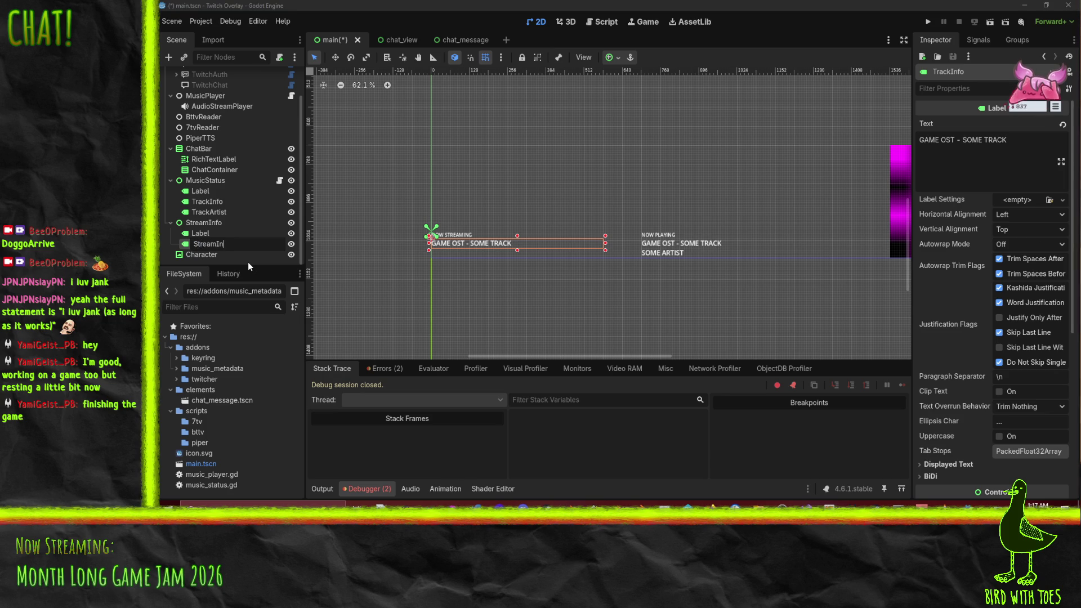
key("Return")
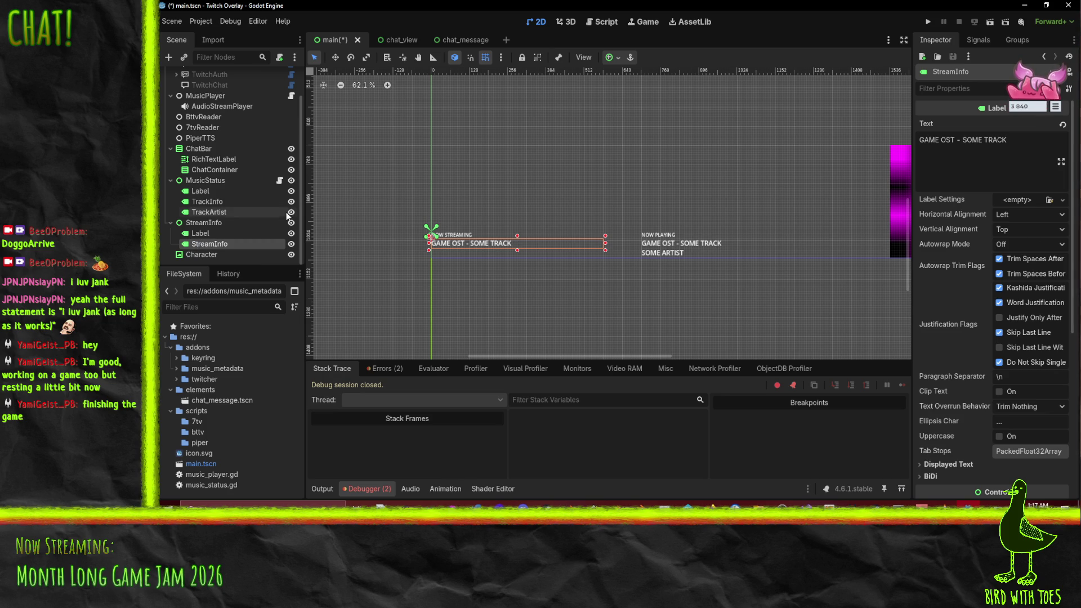
scroll(974, 299, "down", 5)
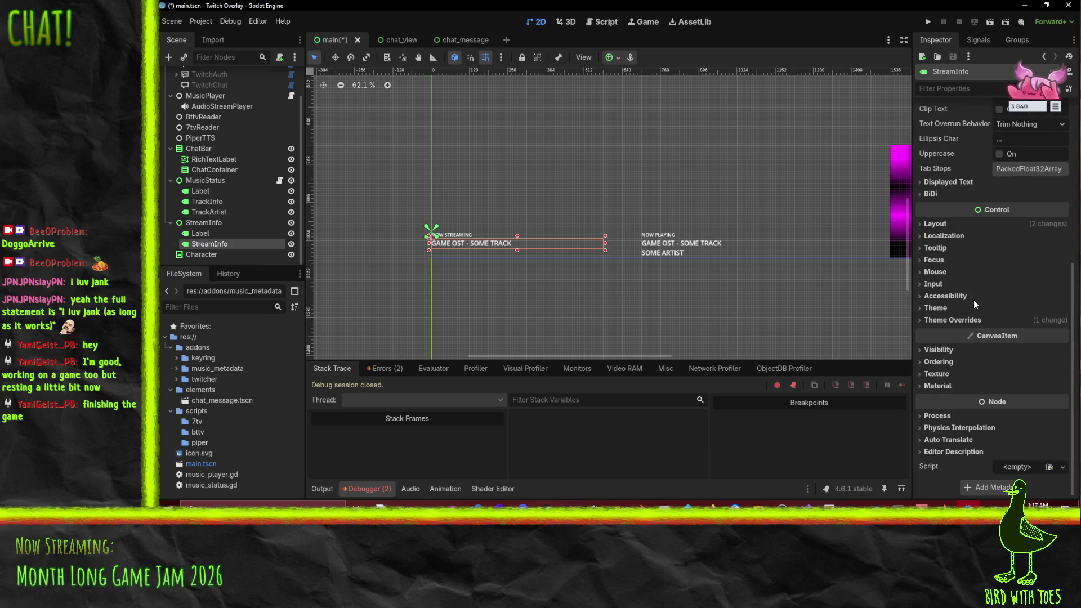
- Override the StreamInfo label's font size to 26 px
scroll(973, 299, "down", 3)
left_click(971, 321)
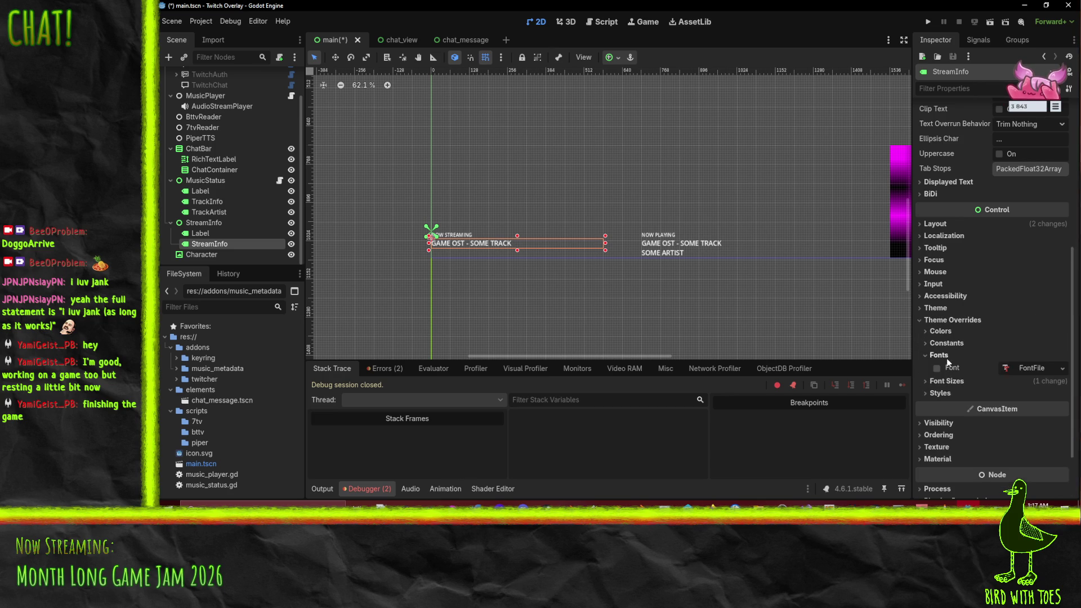
left_click(948, 369)
left_click(1011, 380)
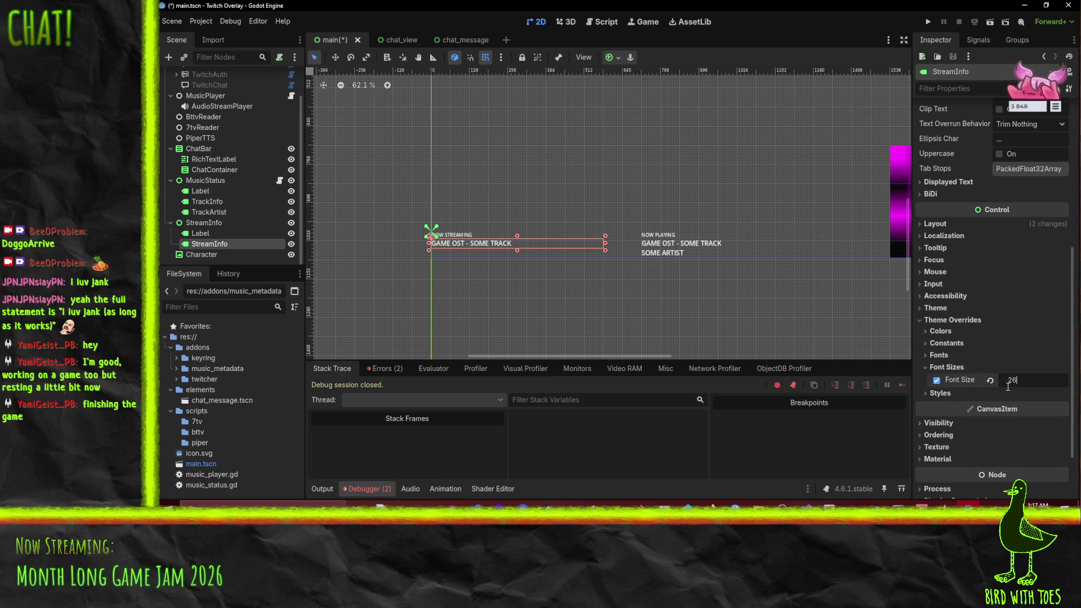
key("Return")
- Set the label text to 'HAY GUYS I AM A PROFESSIONAL STREAMER!'
scroll(988, 272, "up", 5)
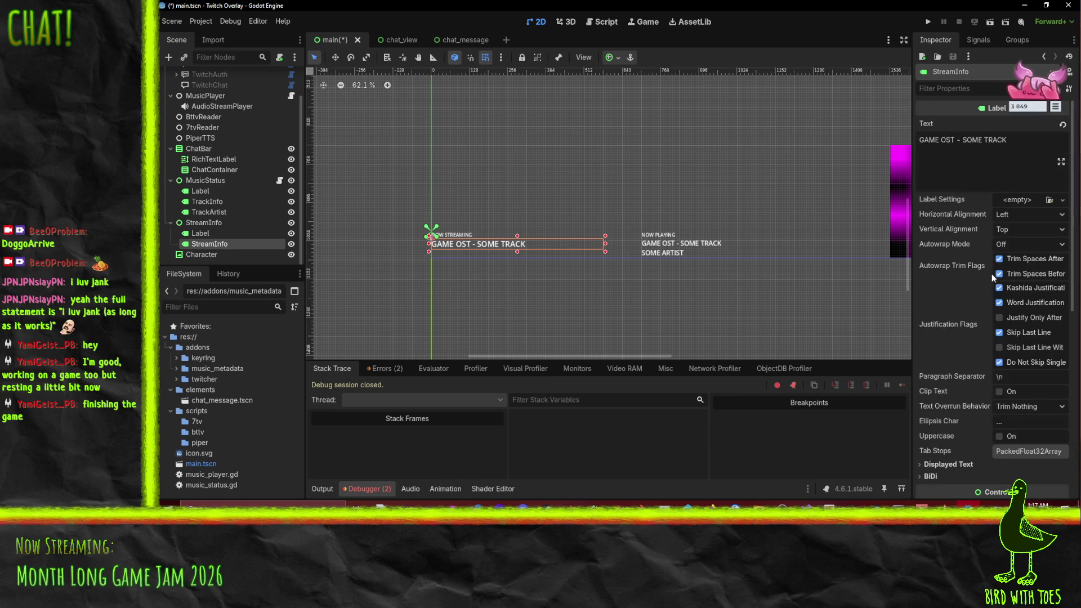
key("ctrl+a")
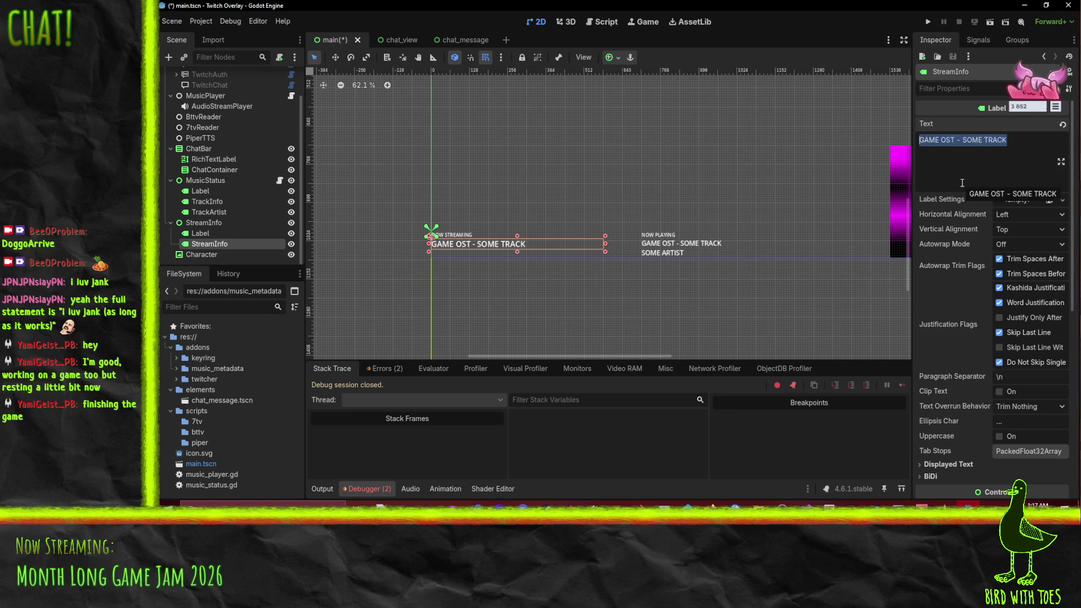
type("HAY GUYS I")
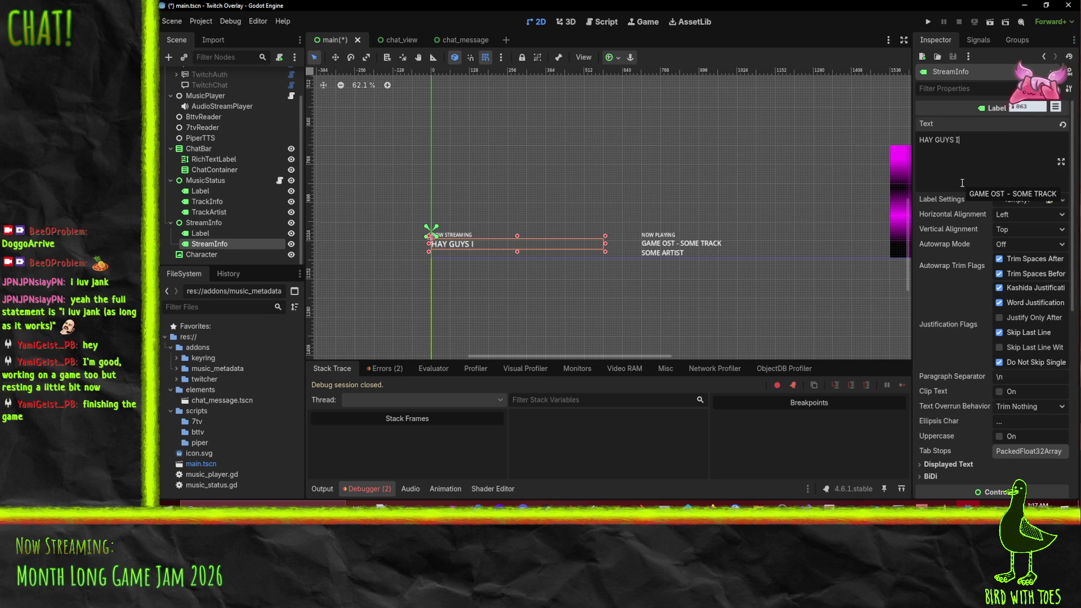
type(" AM A PROFESSIONAL ST")
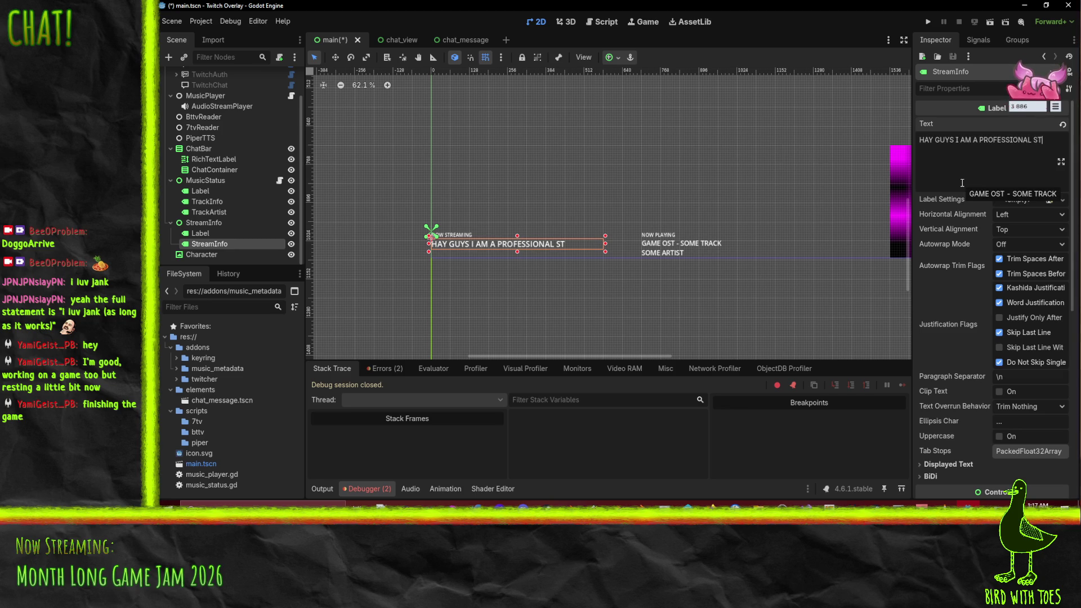
type("REAMER!")
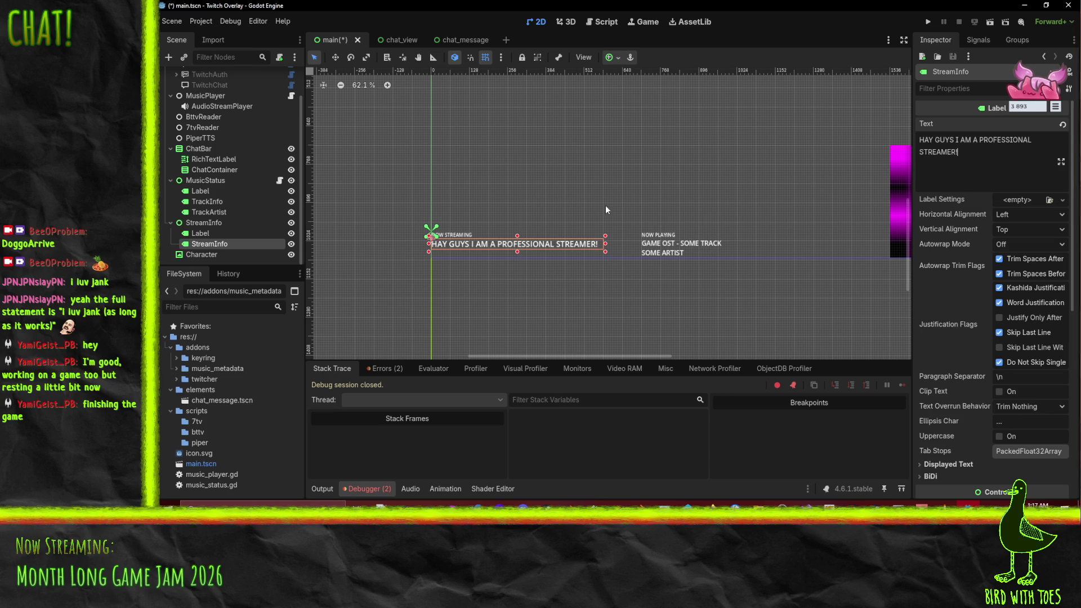
left_click(208, 224)
left_click(213, 244)
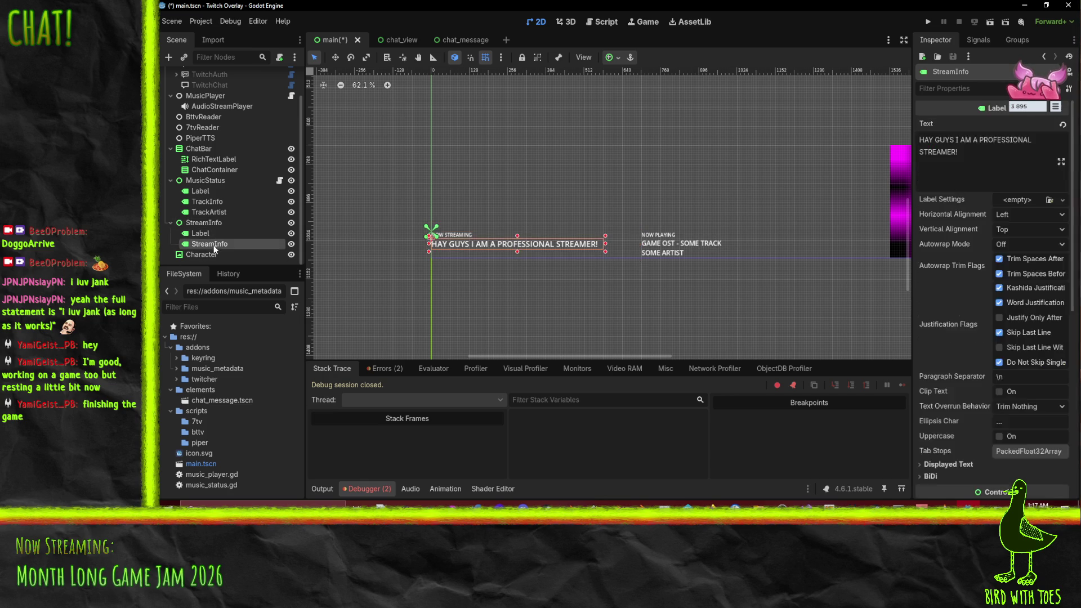
- Stretch the StreamInfo label across the full width with an anchor preset
left_click(615, 57)
left_click(667, 111)
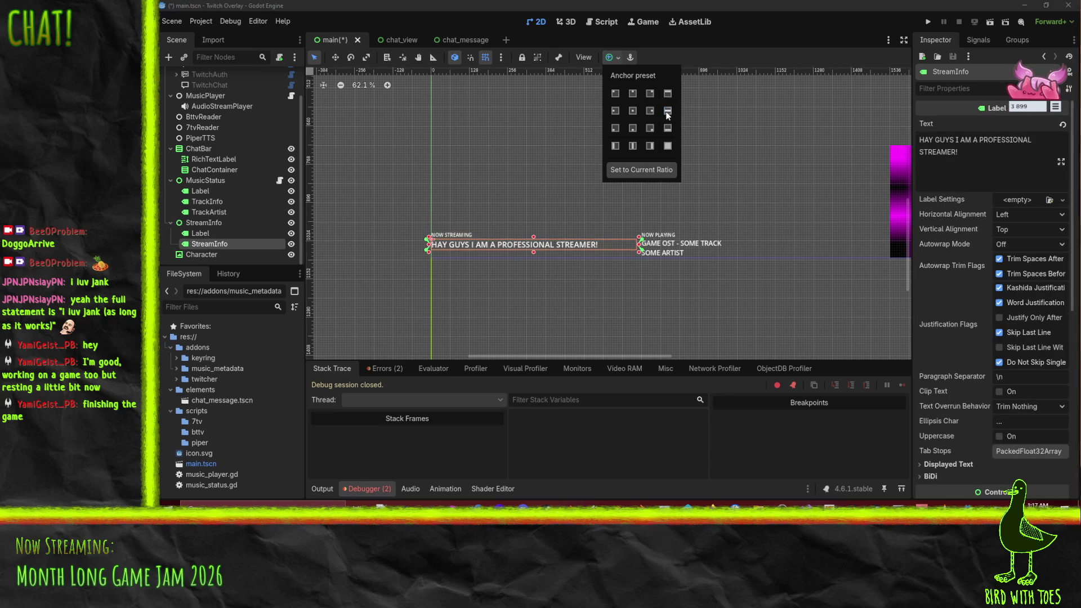
left_click(223, 238)
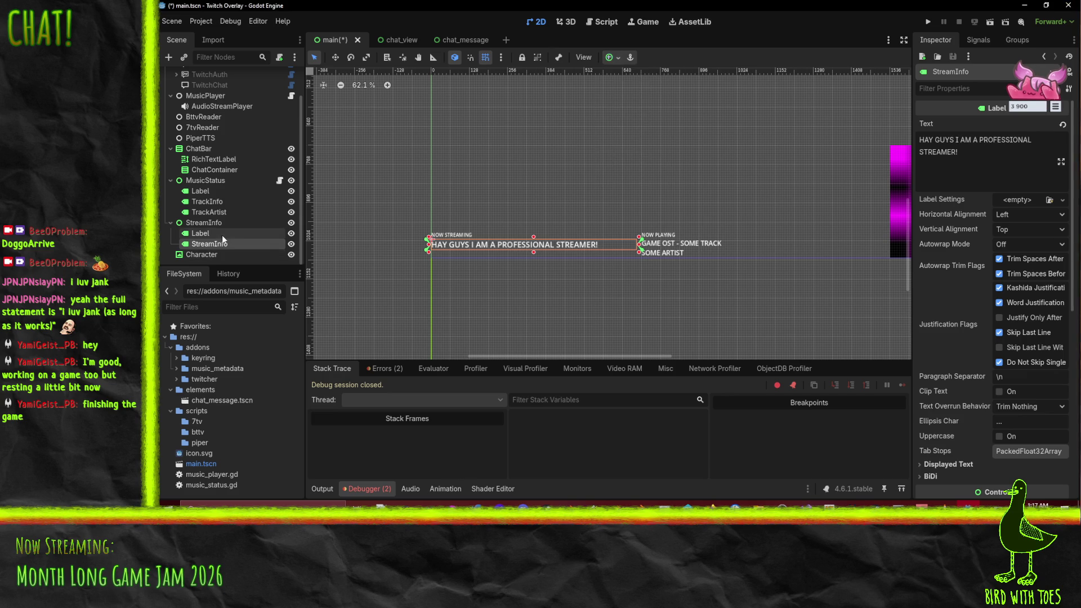
left_click(218, 234)
left_click(230, 244)
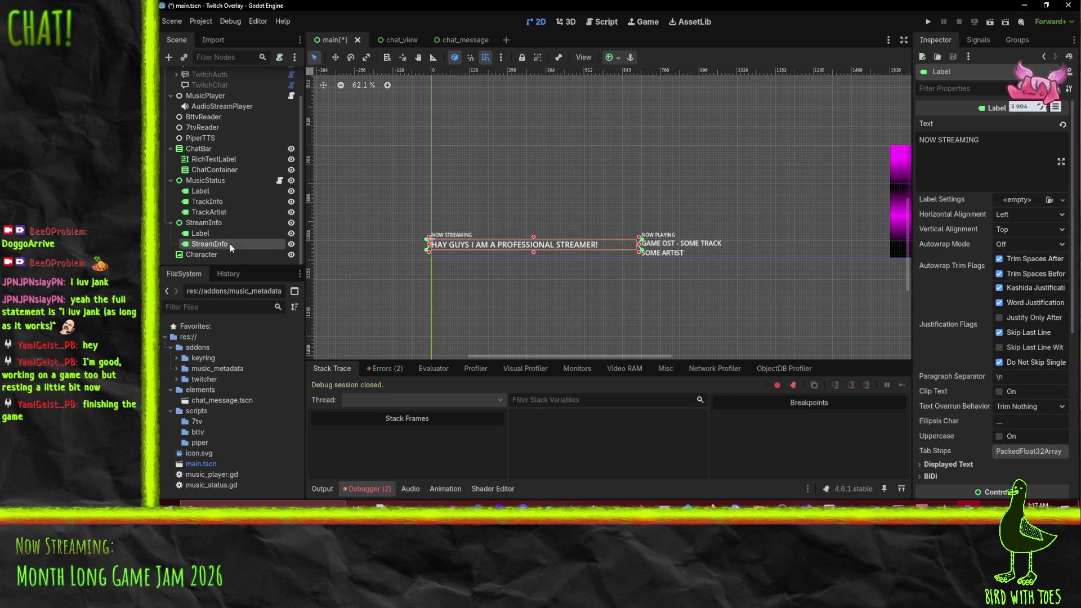
- Apply an anchor preset to TrackInfo and nudge it slightly
left_click(218, 192)
left_click(218, 202)
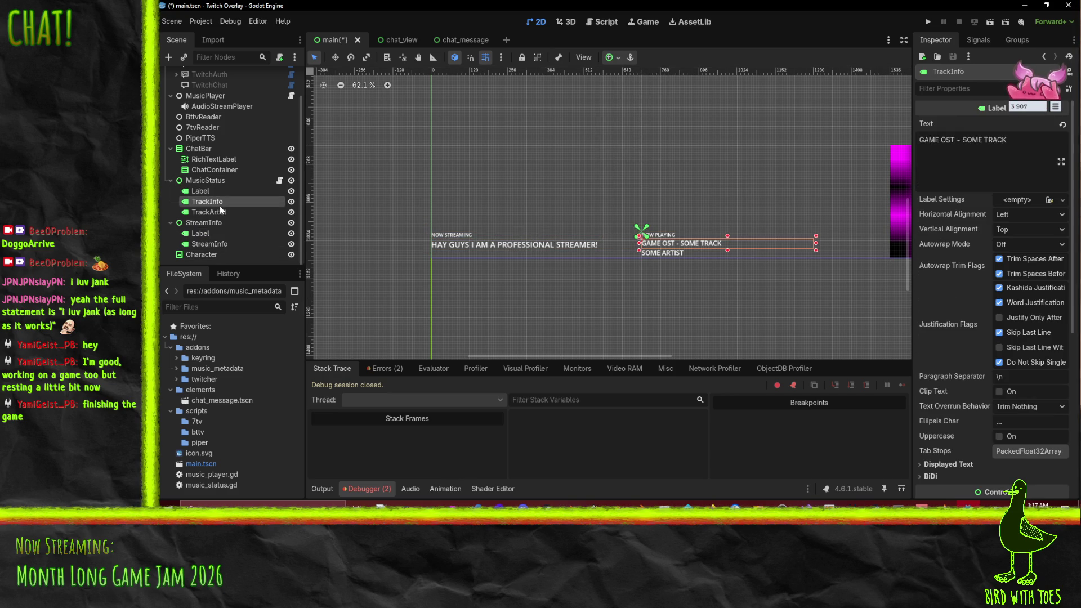
scroll(685, 205, "right", 5)
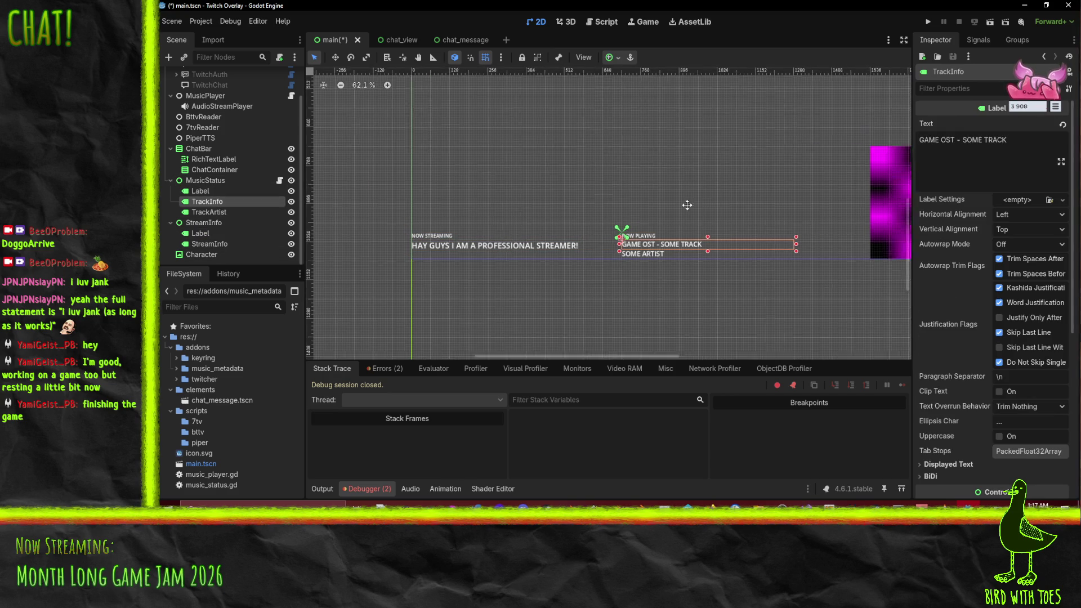
left_click(609, 58)
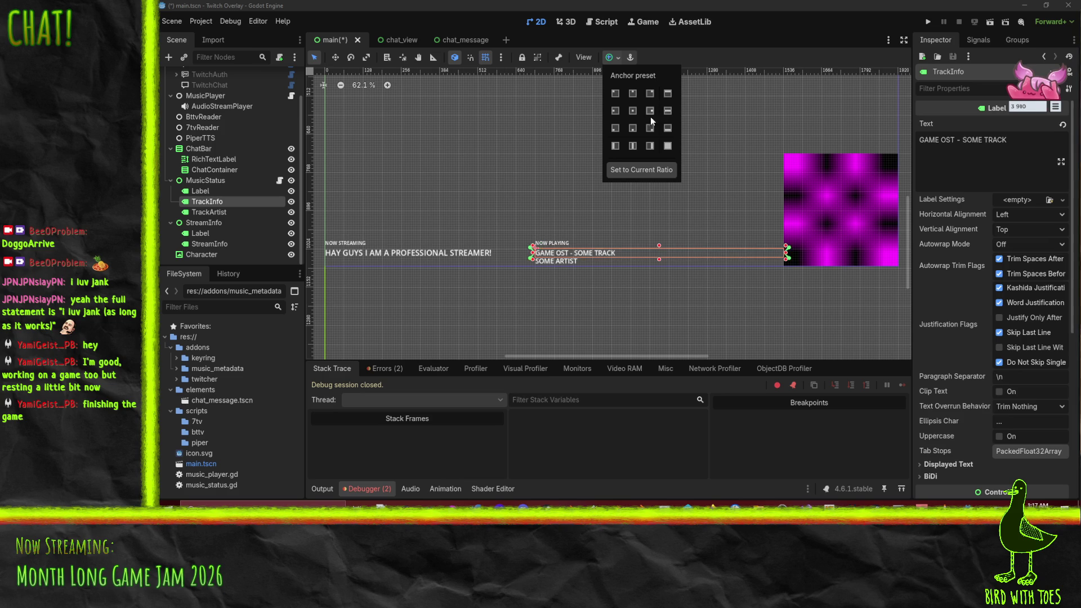
scroll(552, 253, "up", 5)
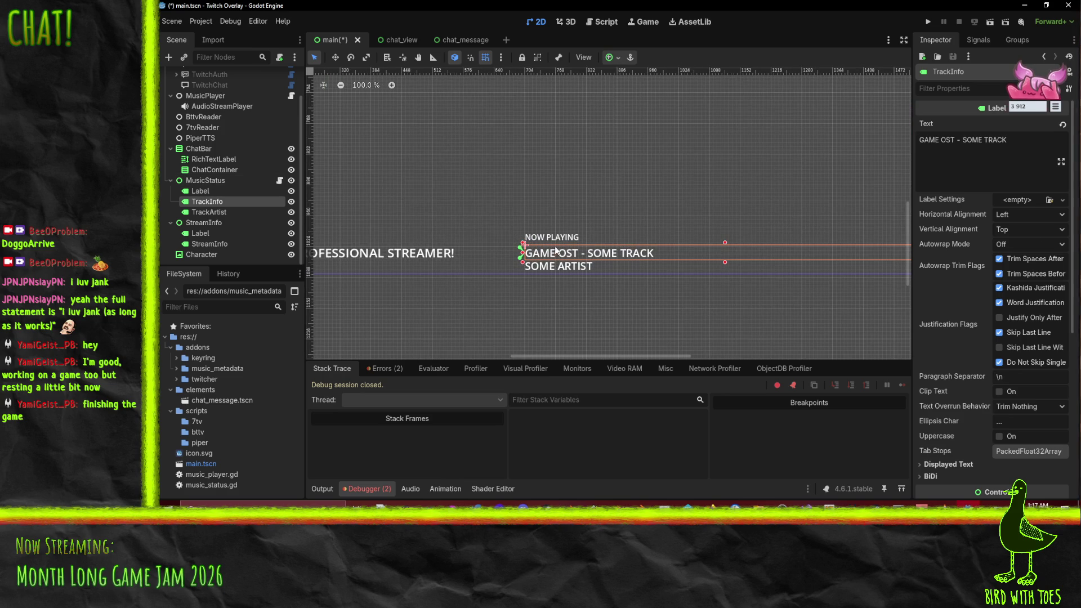
left_click_drag(570, 251, 570, 251)
scroll(636, 281, "right", 3)
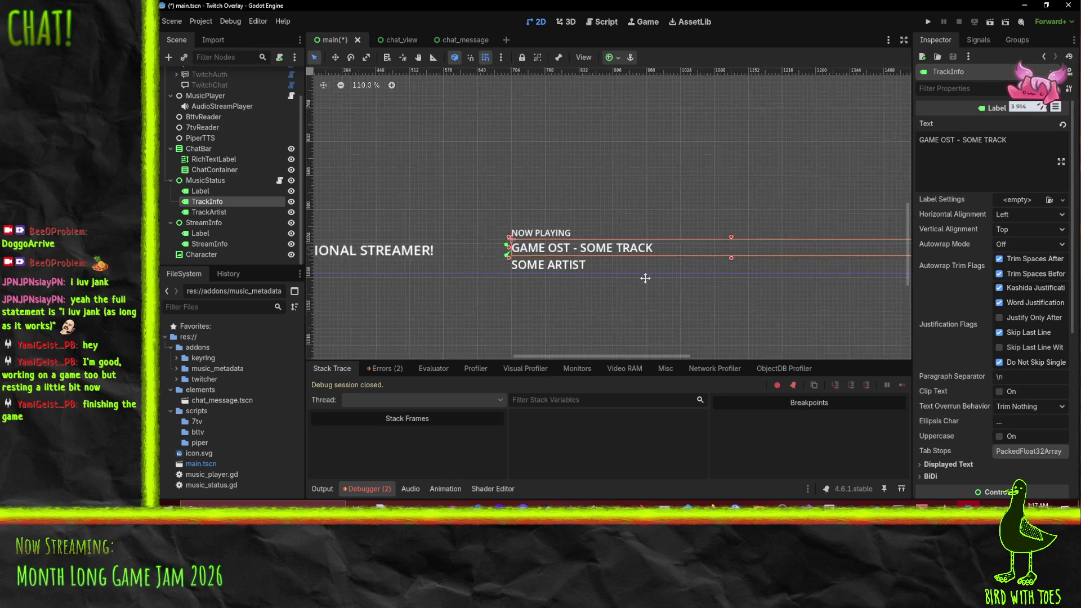
scroll(614, 253, "down", 2)
scroll(441, 222, "up", 1)
- Stretch TrackArtist full width and move SOME ARTIST back below the track line
left_click(441, 219)
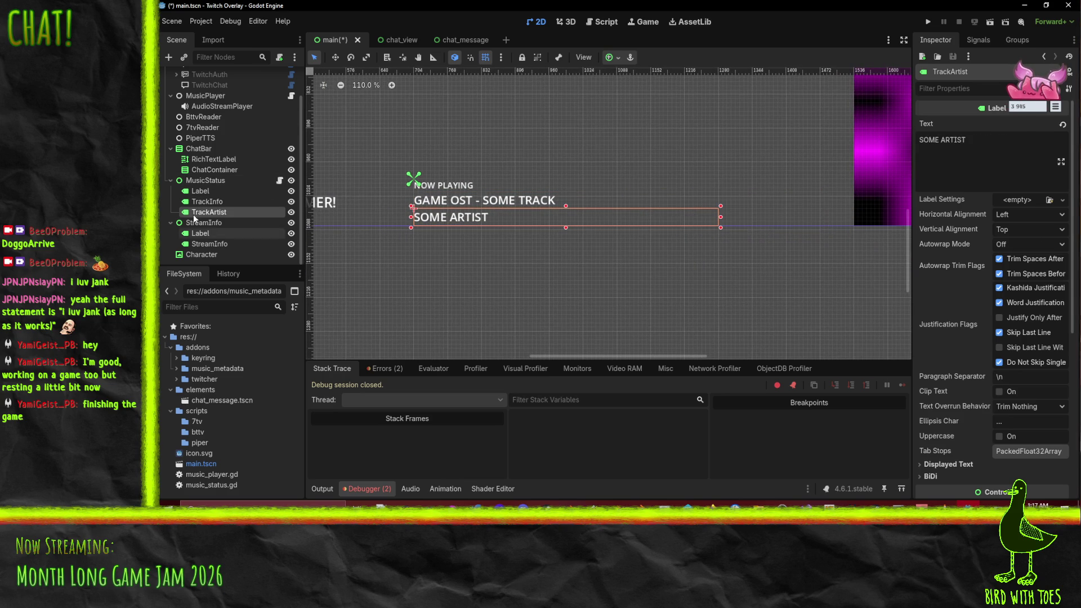
left_click(620, 58)
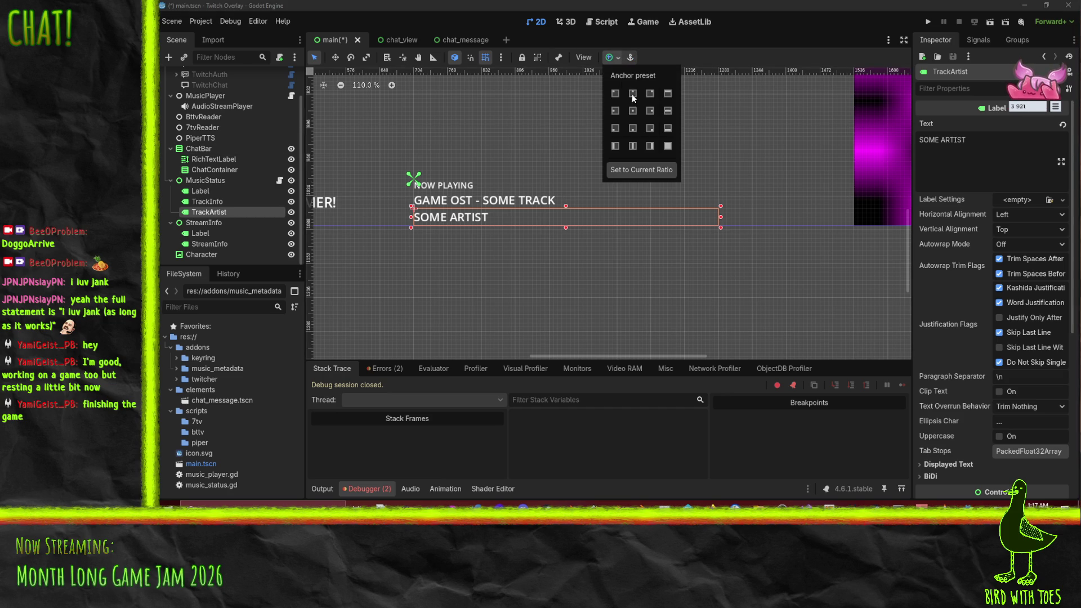
left_click(668, 111)
left_click(574, 205)
left_click_drag(535, 202, 535, 215)
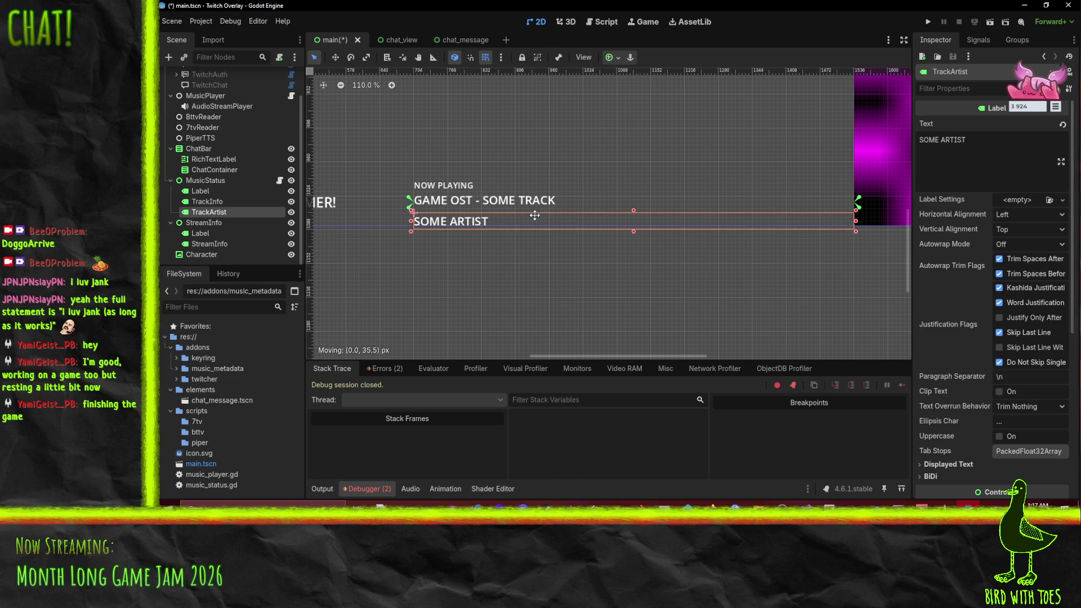
- Lower TrackInfo's bottom edge slightly and move SOME ARTIST up 8 px
left_click(522, 203)
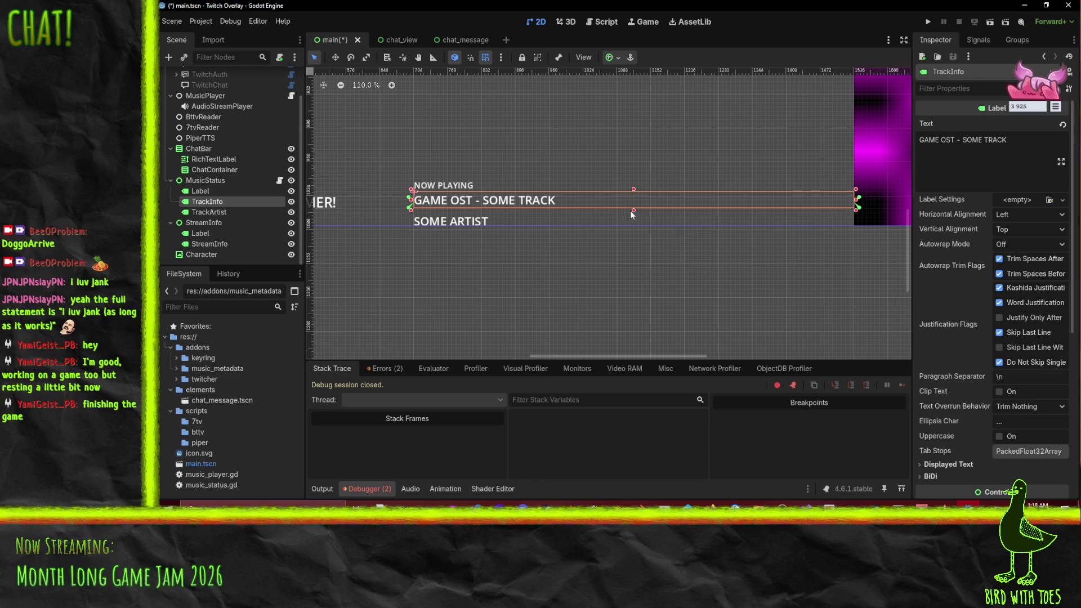
scroll(531, 202, "up", 3)
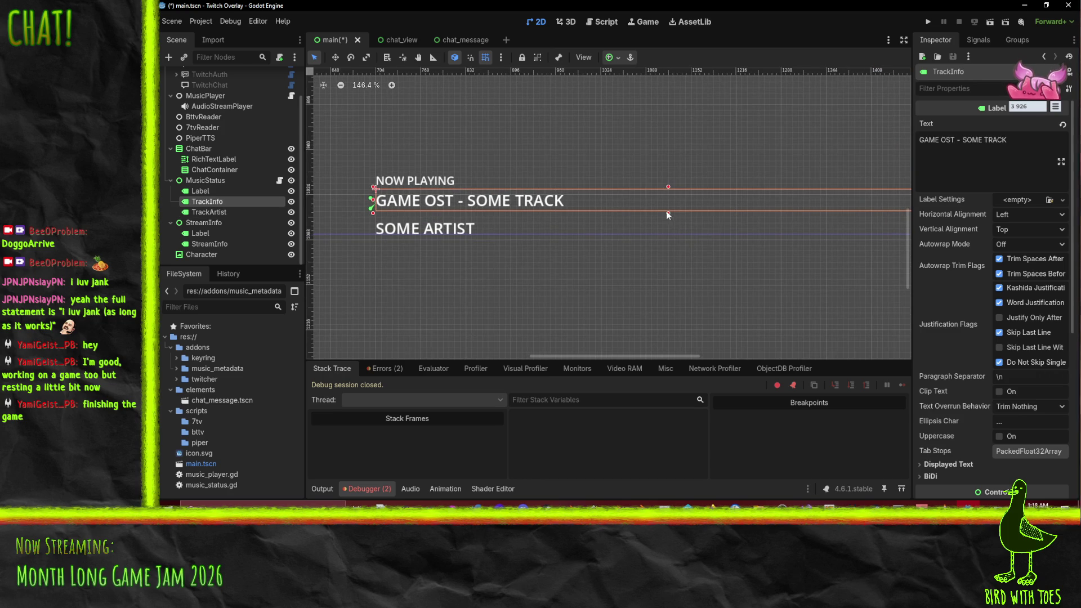
left_click_drag(667, 212, 665, 215)
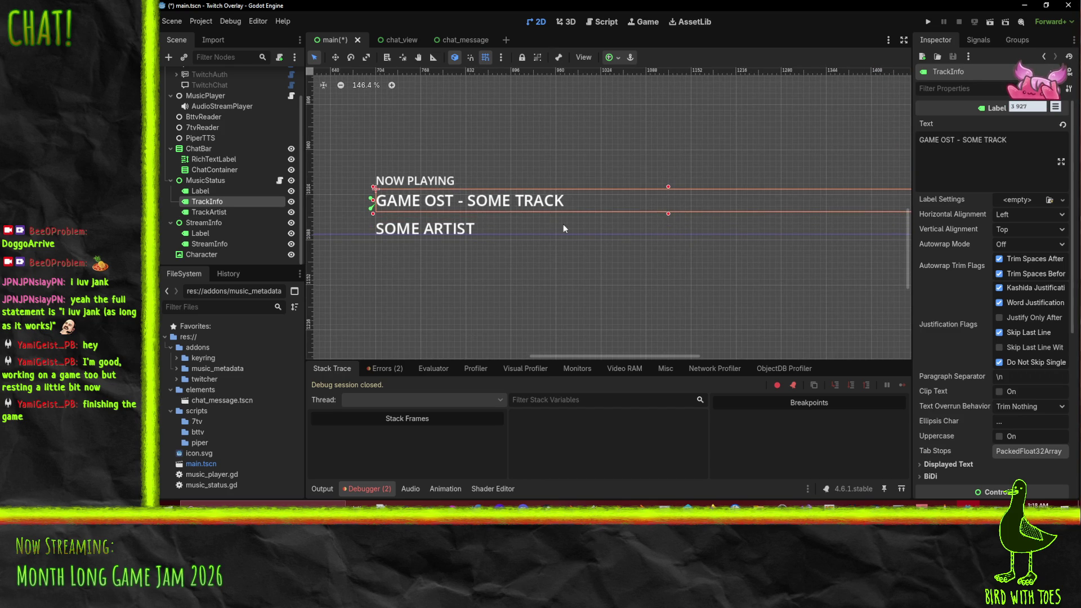
left_click(529, 232)
left_click_drag(470, 231, 469, 222)
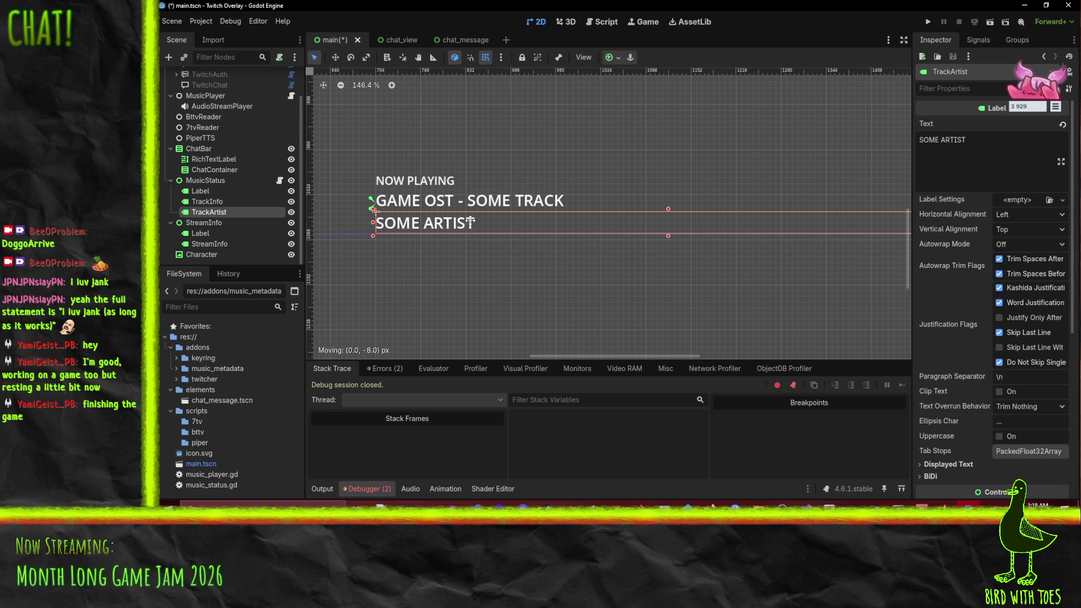
left_click(512, 201)
left_click(462, 224)
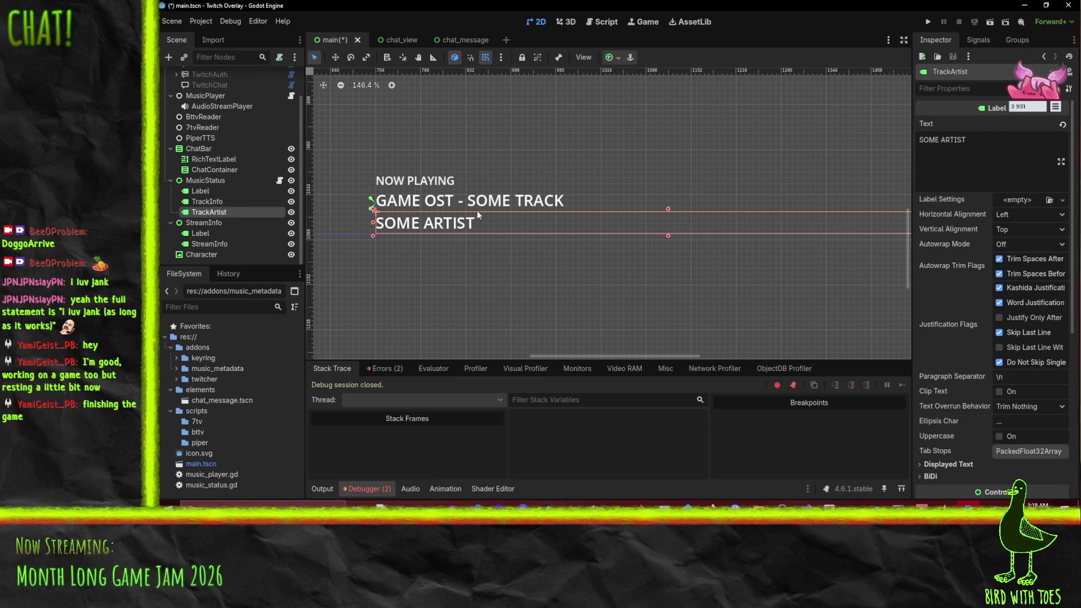
scroll(576, 170, "down", 5)
scroll(576, 168, "down", 2)
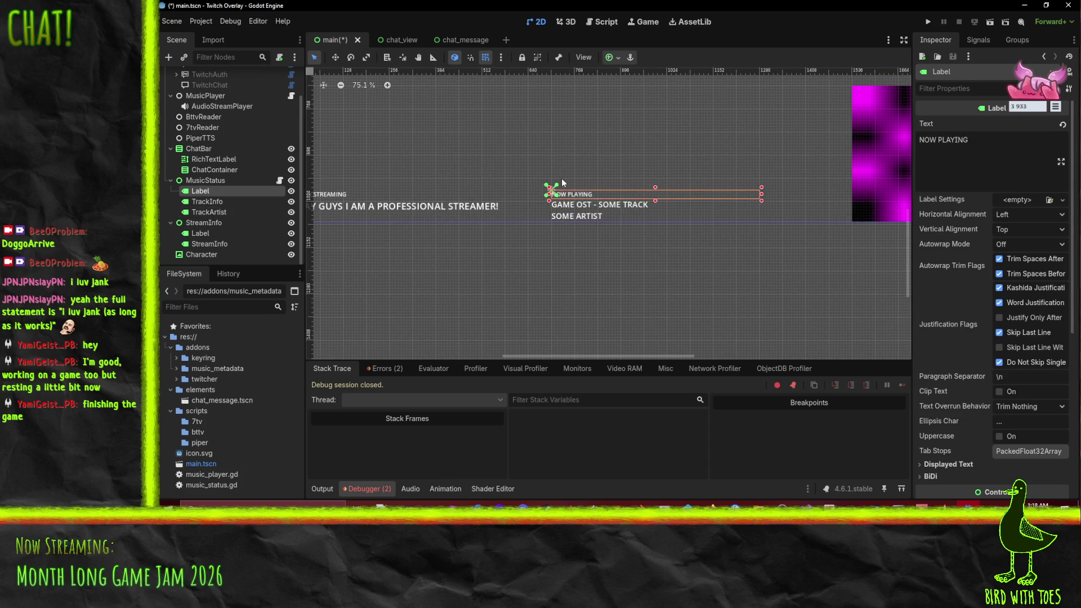
- Save the main.tscn scene
left_click(458, 154)
scroll(508, 164, "left", 5)
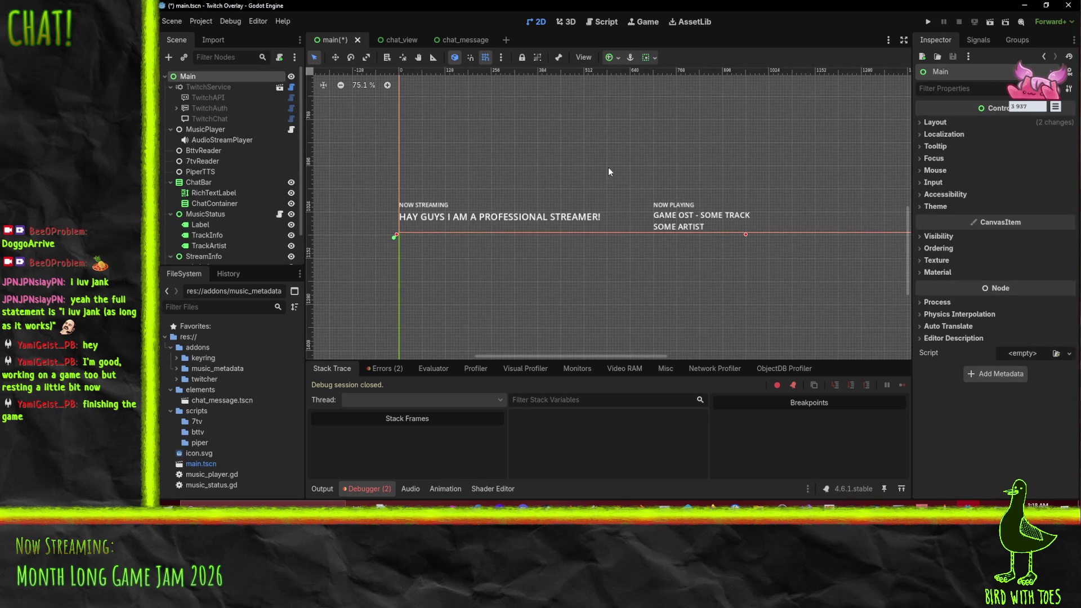
key("ctrl+s")
scroll(619, 174, "down", 6)
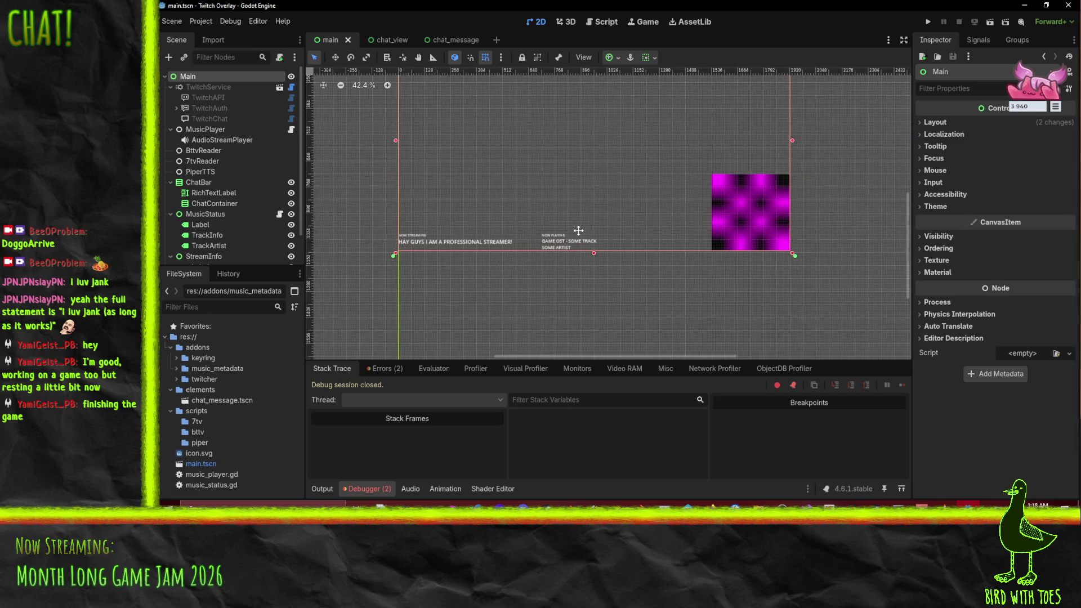
- Pan the canvas to centre the overlay, then select the PiperTTS node
mouse_move(593, 204)
left_mouse_down()
mouse_move(572, 246)
mouse_move(552, 238)
mouse_move(599, 218)
left_mouse_up()
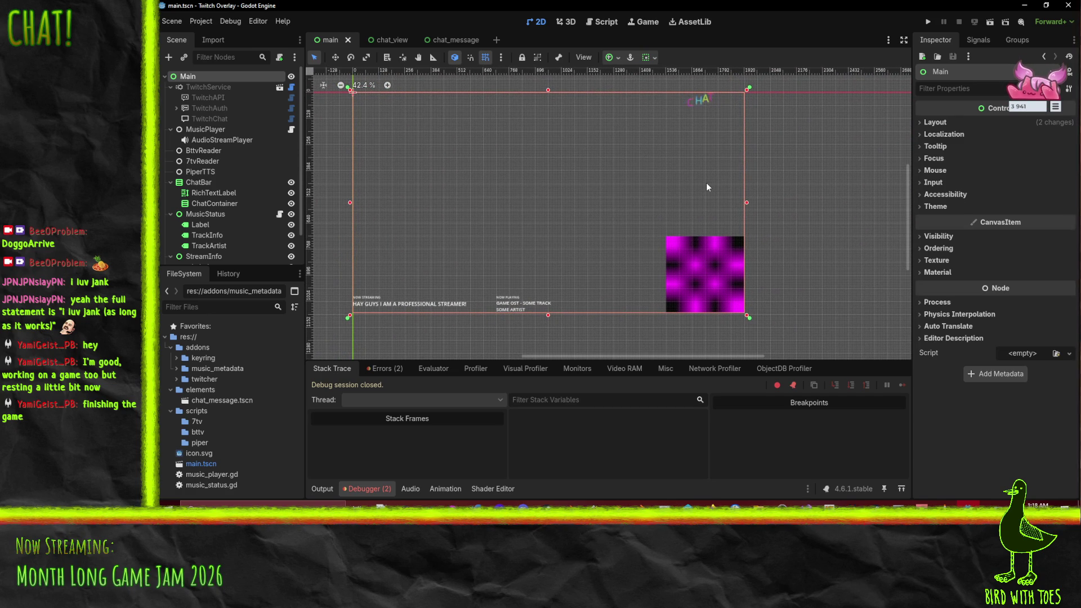
left_click_drag(610, 187, 646, 192)
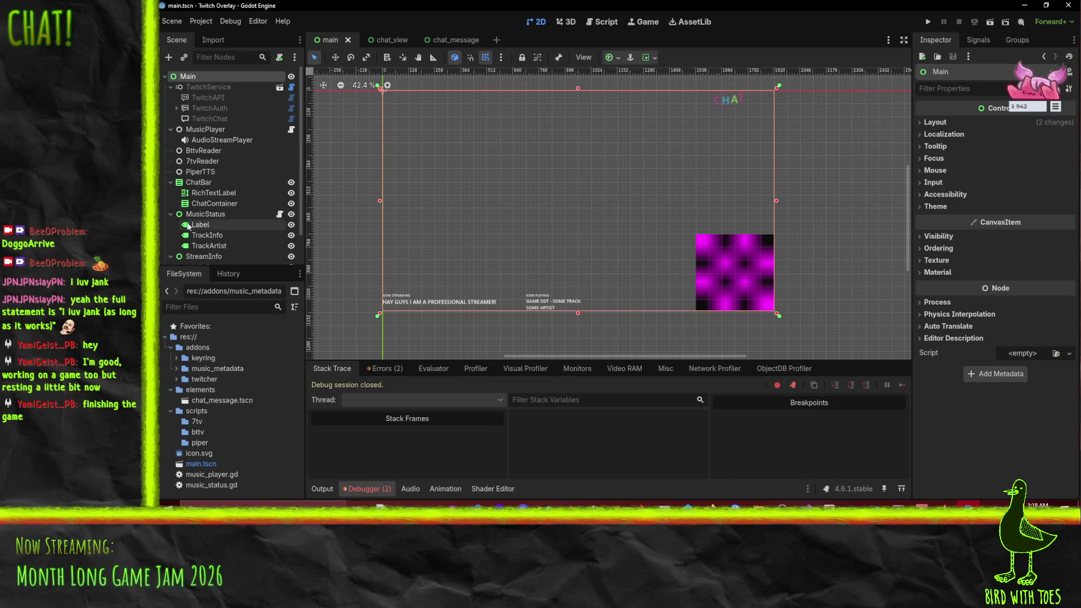
scroll(213, 219, "down", 2)
scroll(214, 218, "up", 2)
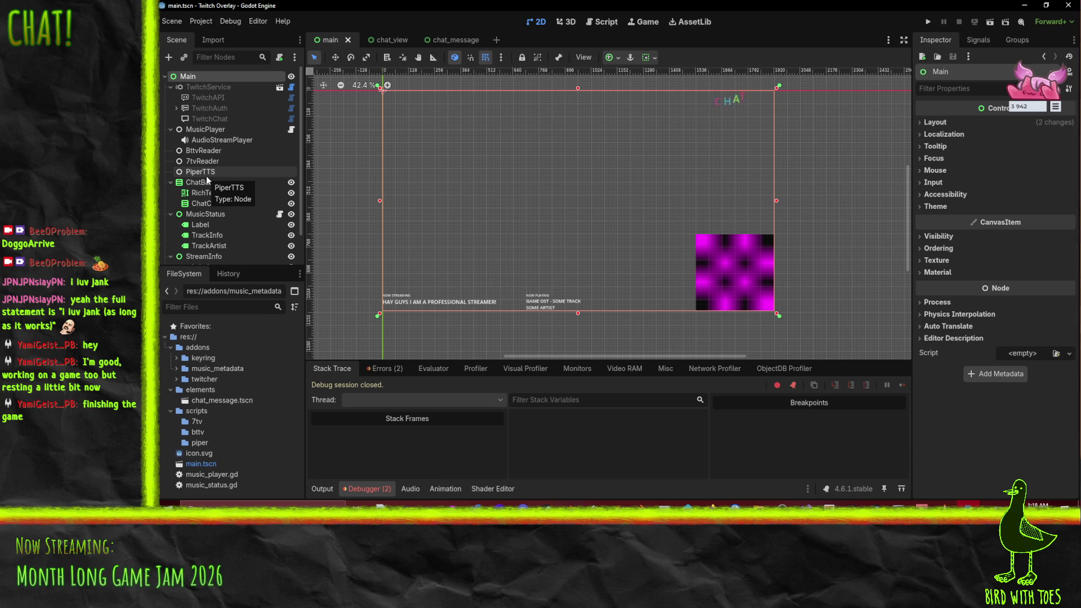
left_click(207, 176)
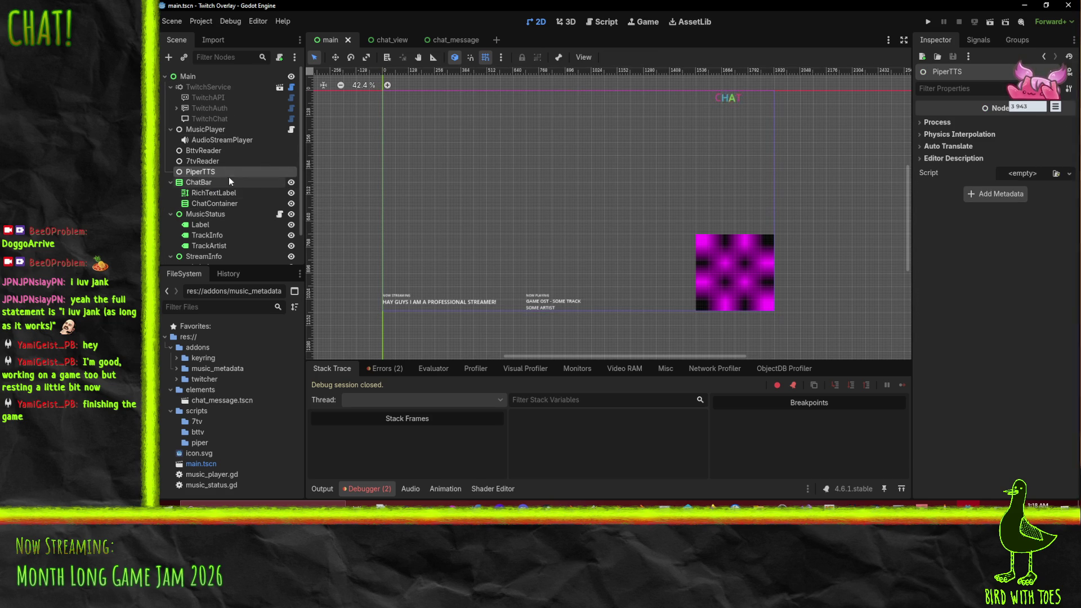
- Add a Button node under Main and drag it taller on the canvas
right_click(222, 212)
left_click(260, 234)
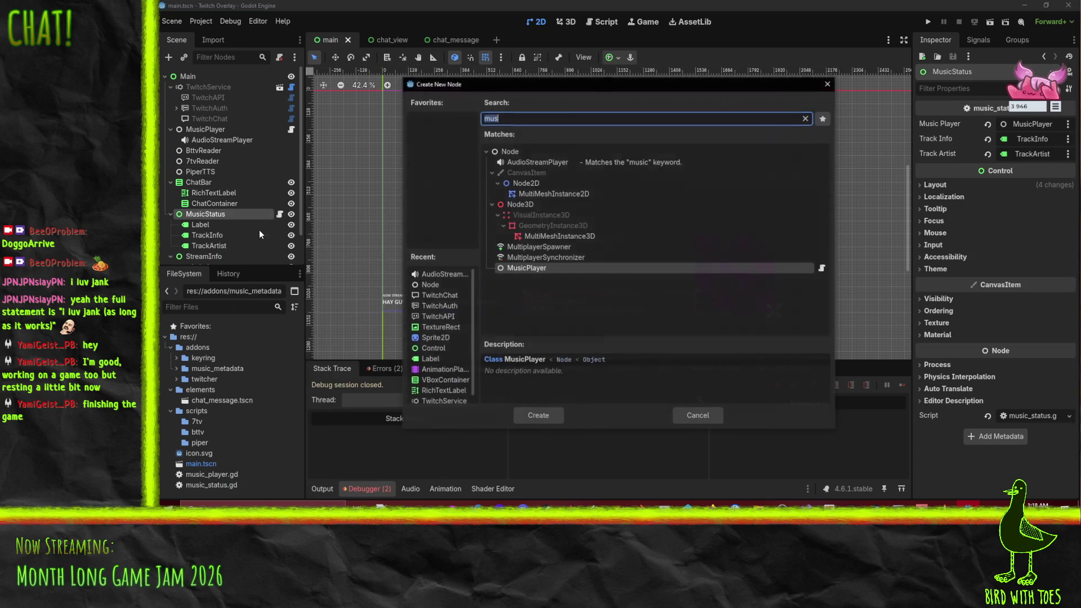
key("Escape")
right_click(183, 78)
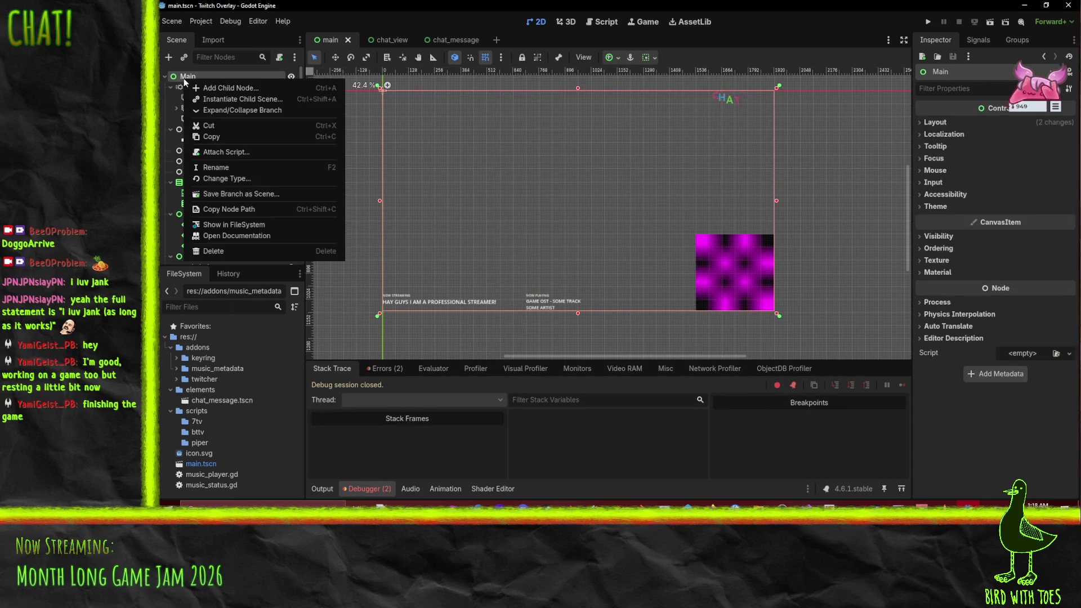
left_click(242, 88)
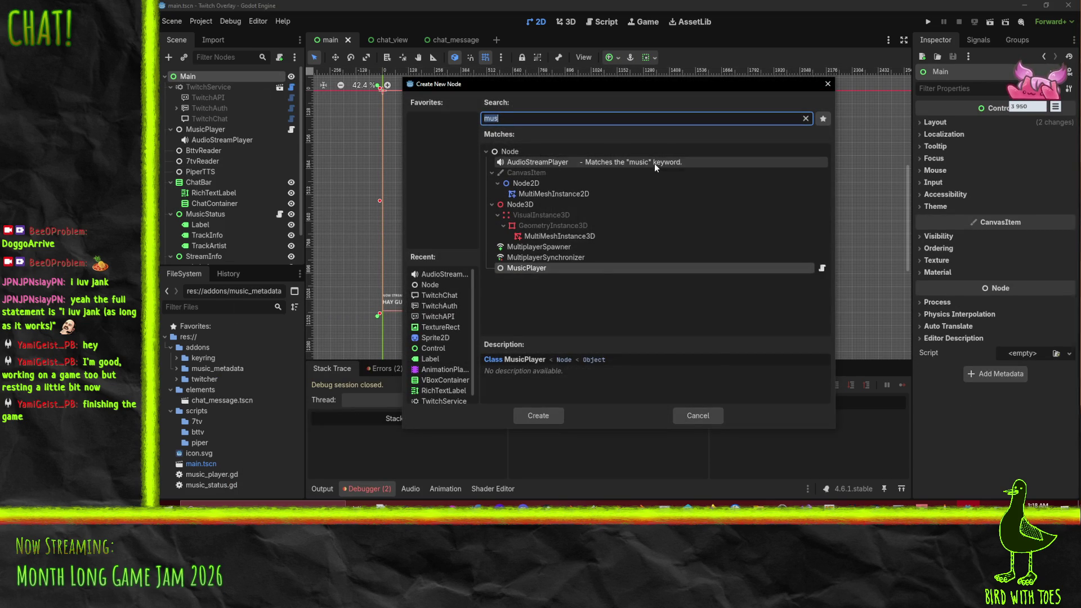
type("button")
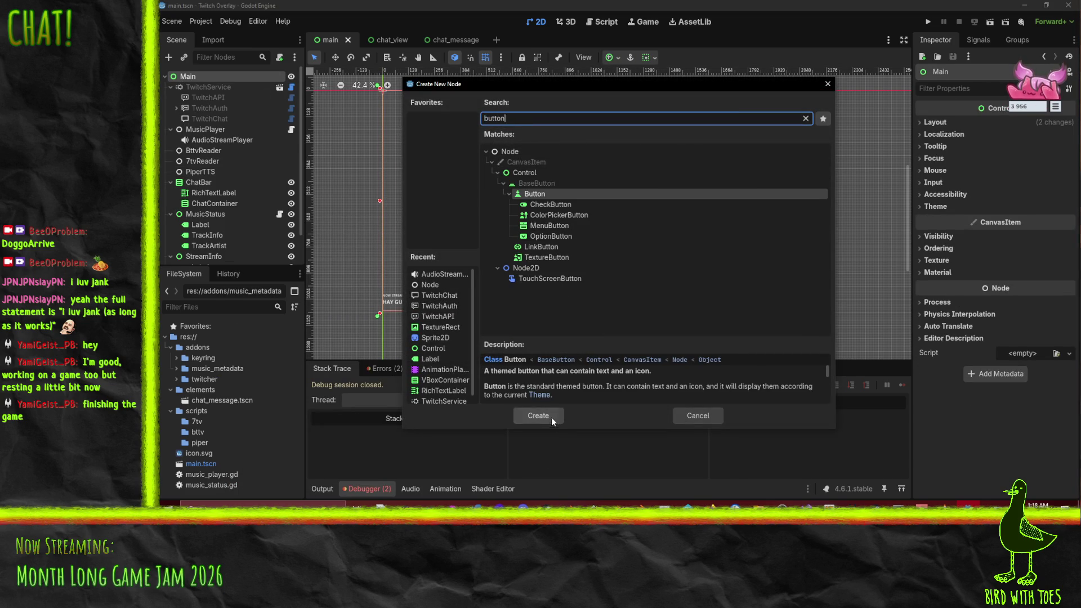
left_click(551, 417)
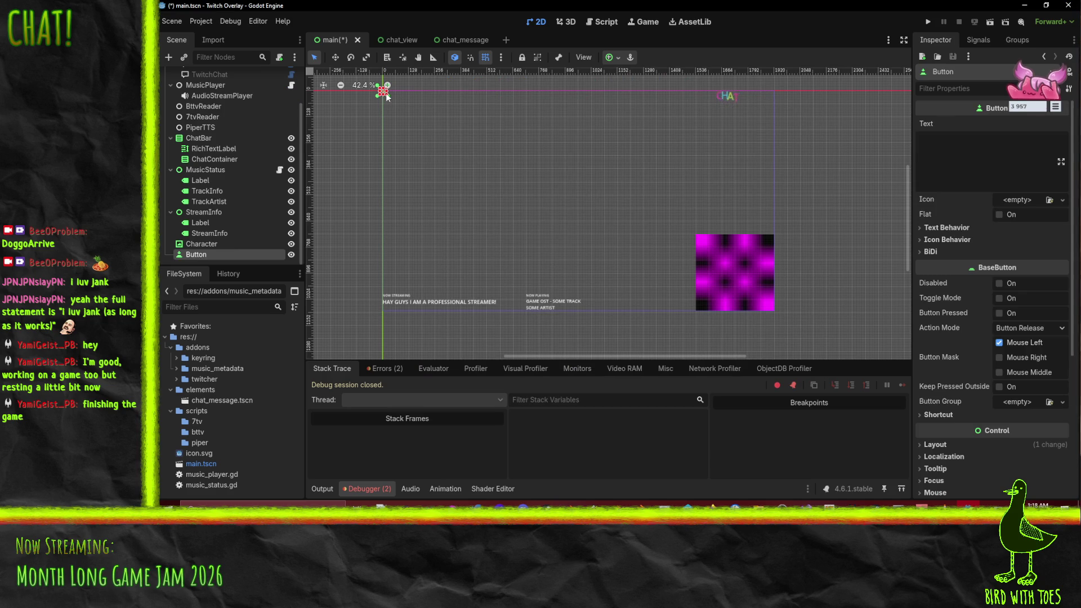
mouse_move(384, 94)
left_mouse_down()
mouse_move(385, 124)
mouse_move(410, 107)
mouse_move(484, 106)
left_mouse_up()
- Label the Button 'PUSH ME' and bring up its Script property options
left_click(1015, 171)
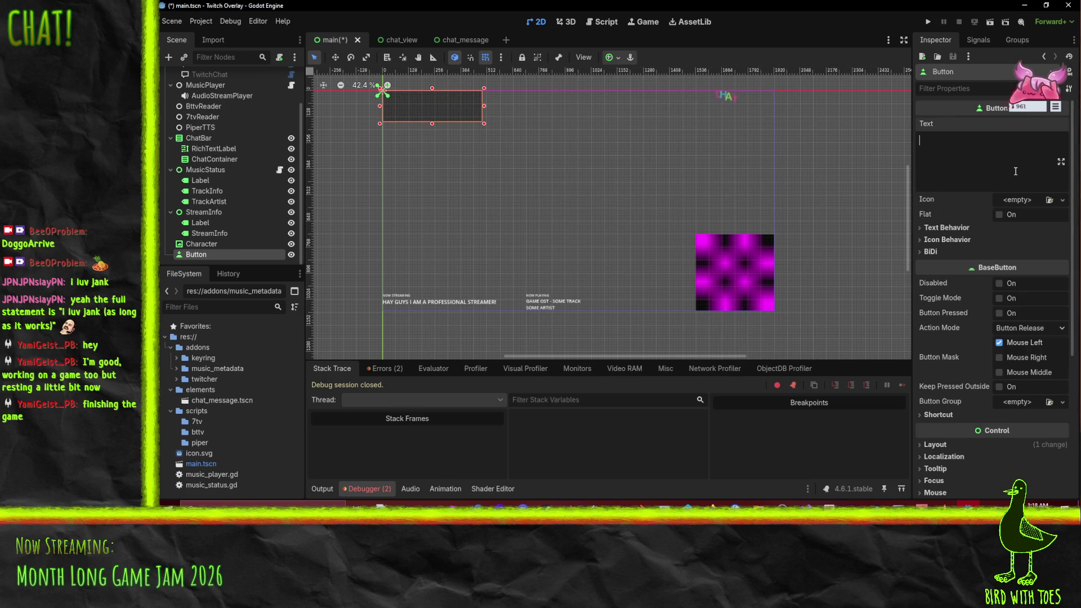
type("PUSH ME")
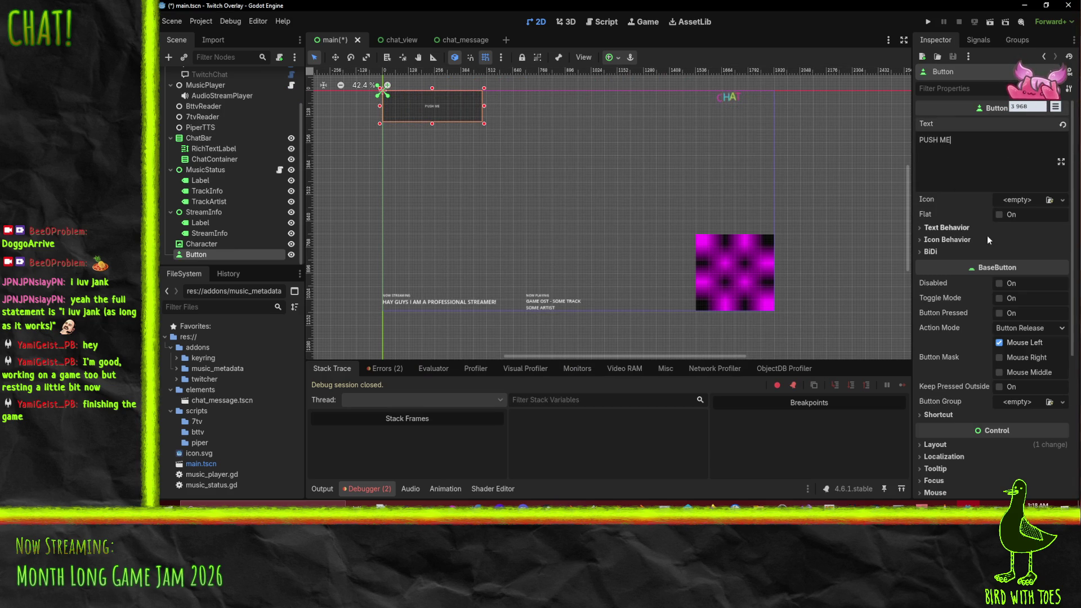
scroll(996, 304, "down", 5)
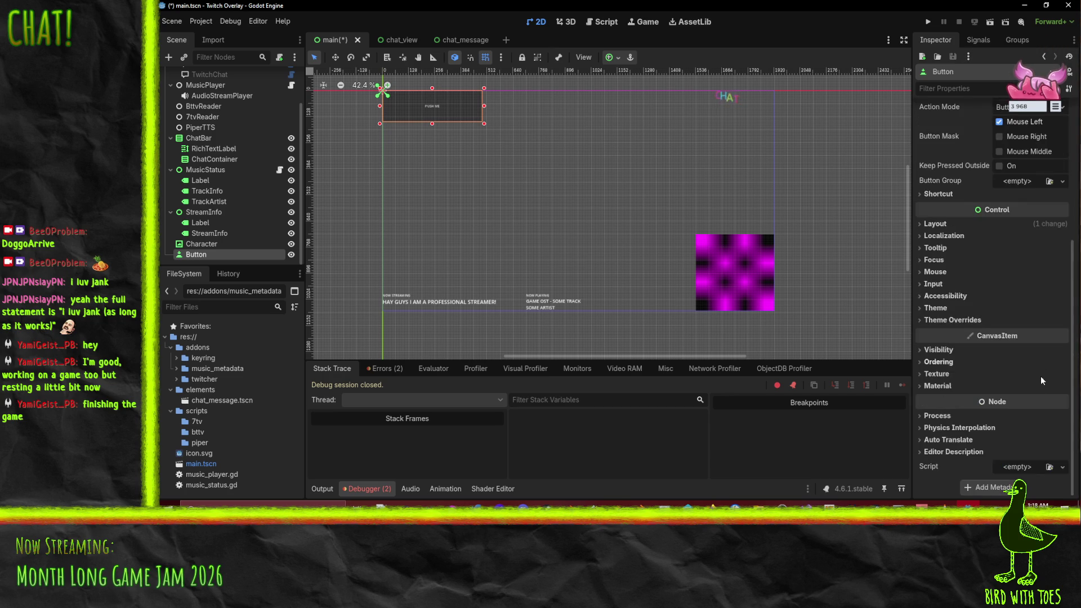
left_click(1047, 467)
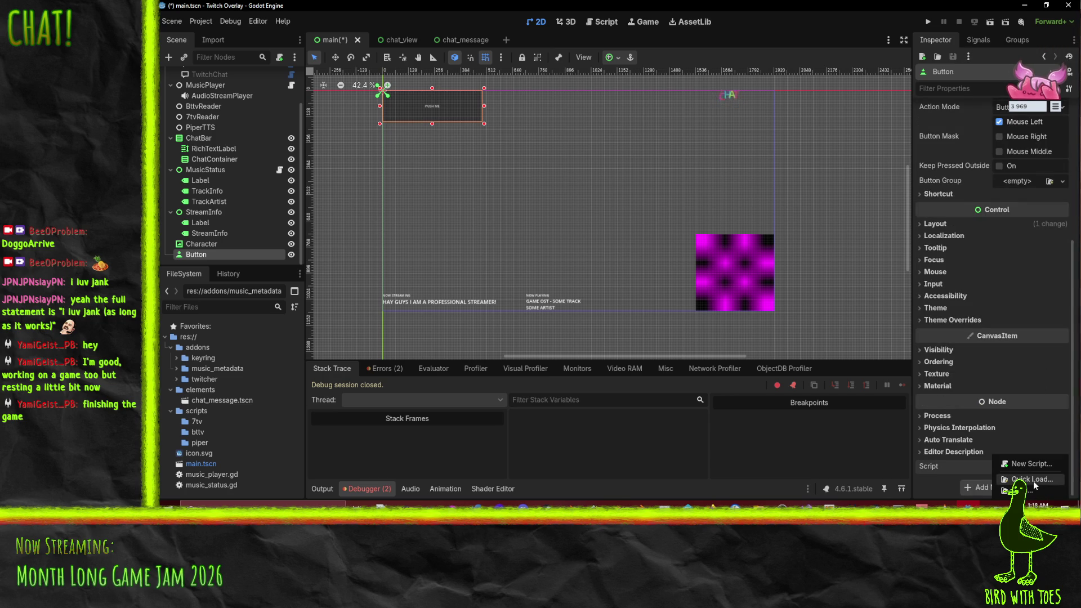
- Attach a new res://button.gd script and start a _ready function
left_click(1023, 465)
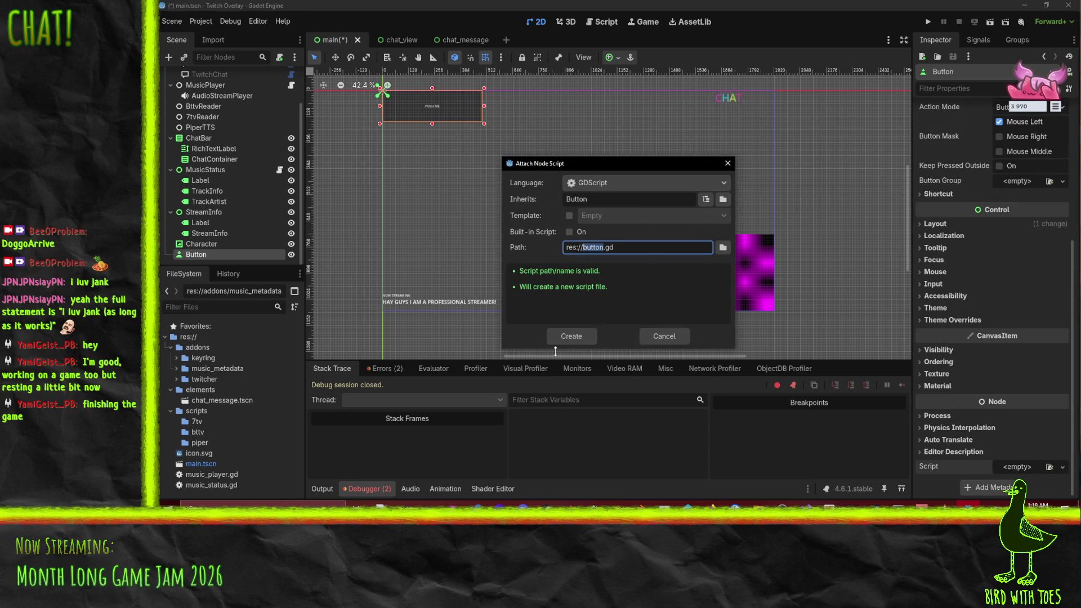
left_click(568, 338)
left_click(559, 239)
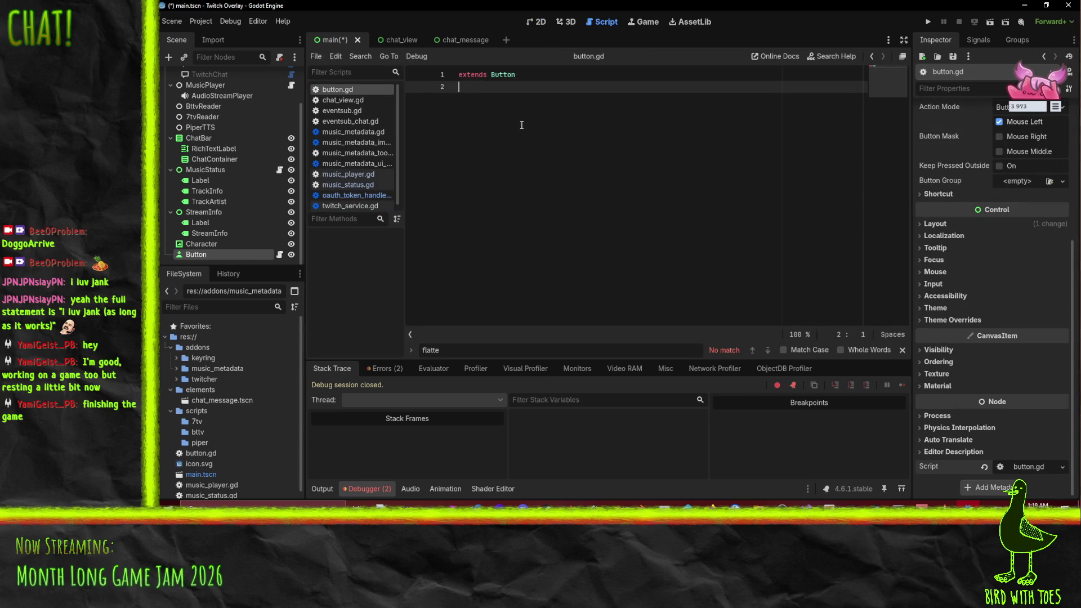
key("Return")
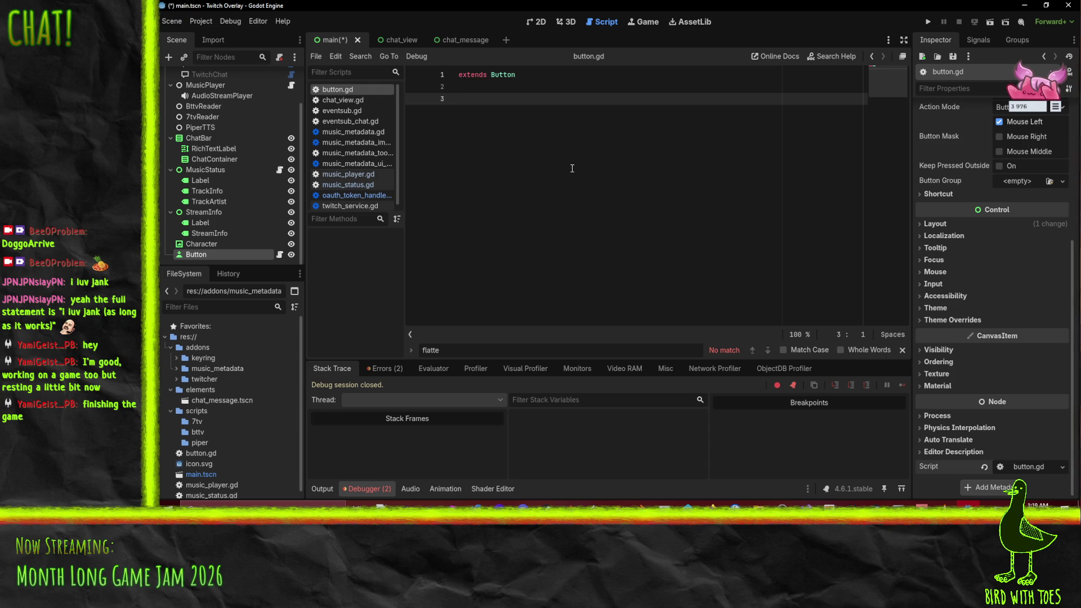
type("func _ready")
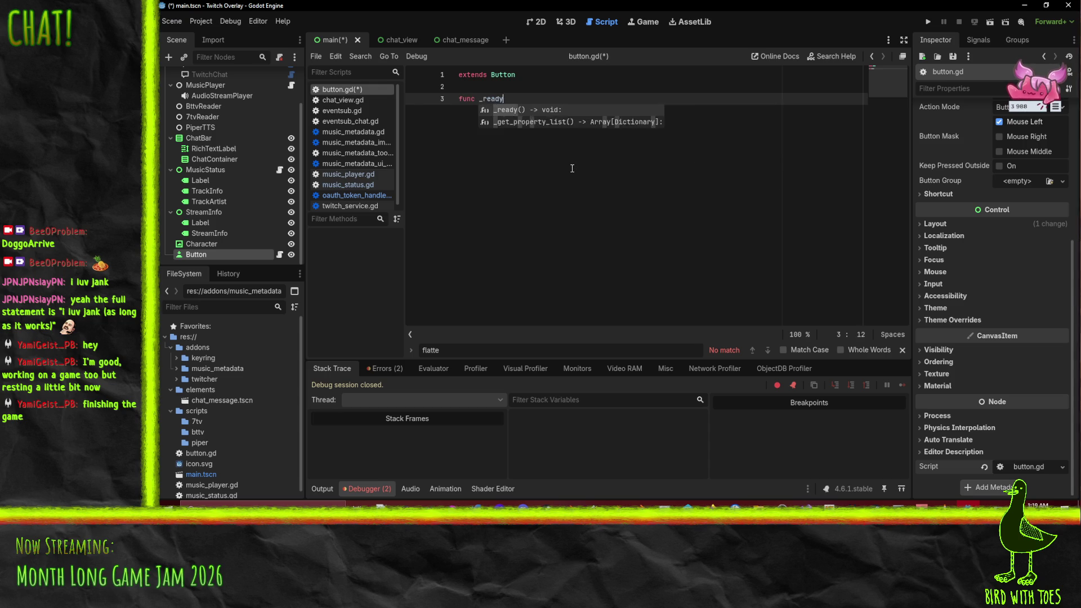
key("Return")
key("Return")
- Write pressed.connect(_pressed) inside _ready
type("p")
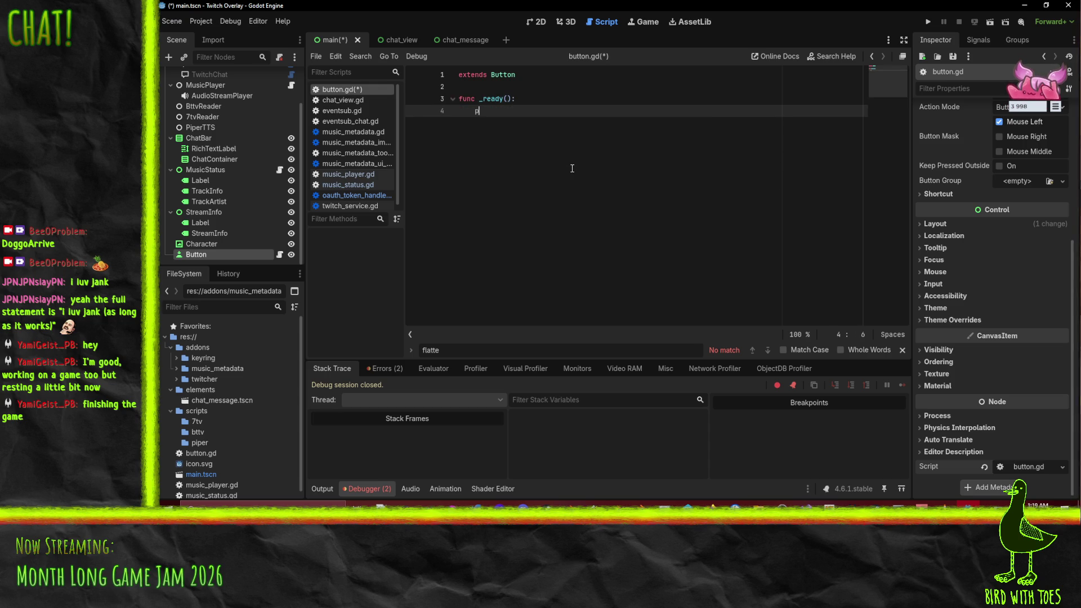
type("ressed.connect(")
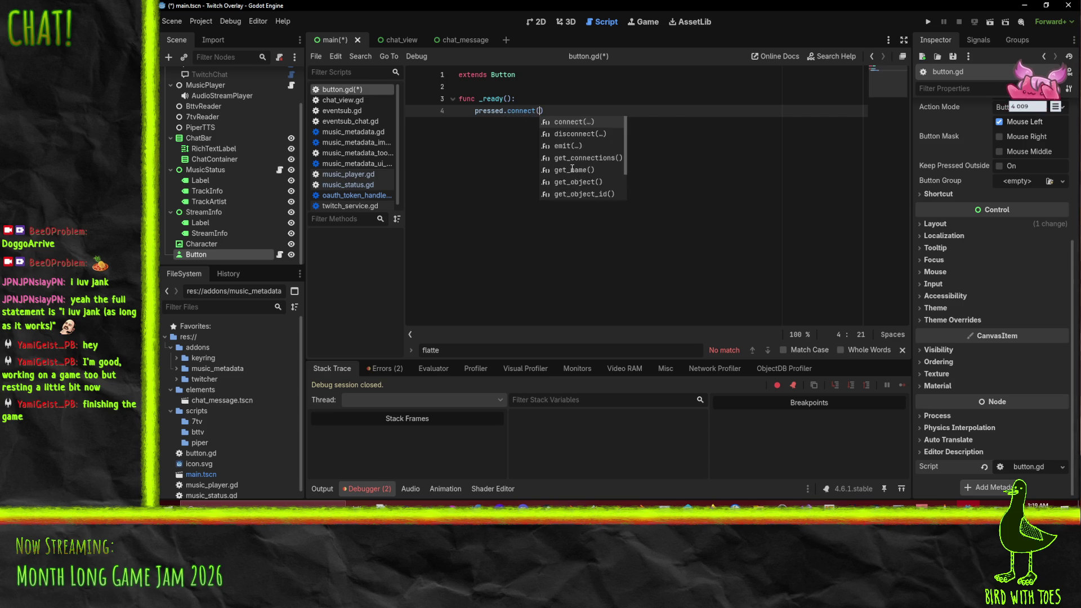
key("Return")
type("_r")
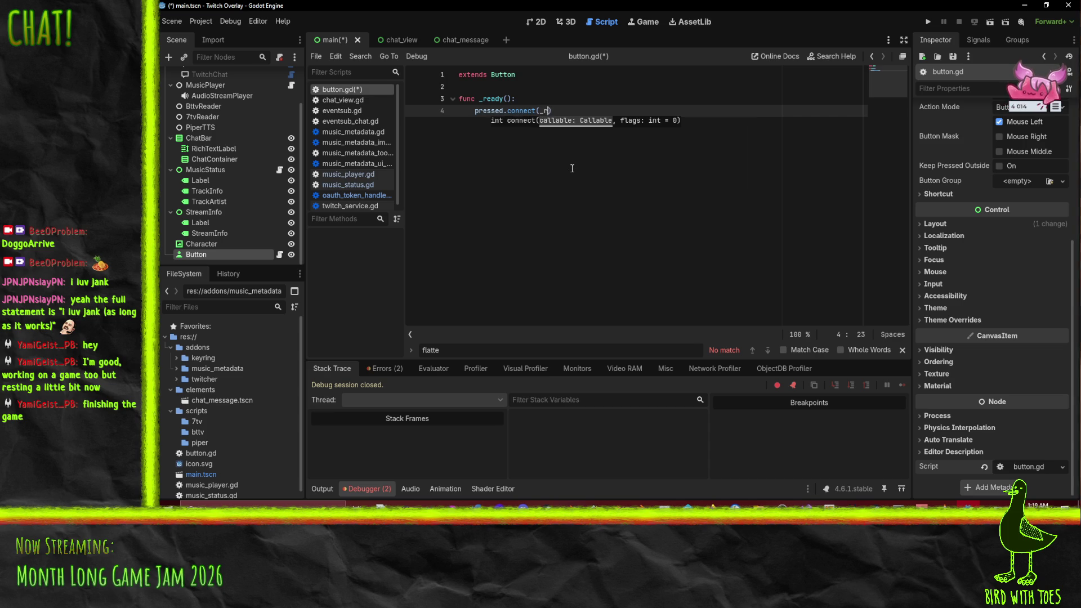
key("BackSpace")
type("pressed")
key("Return")
- Declare a _pressed function below _ready
key("End")
key("Return")
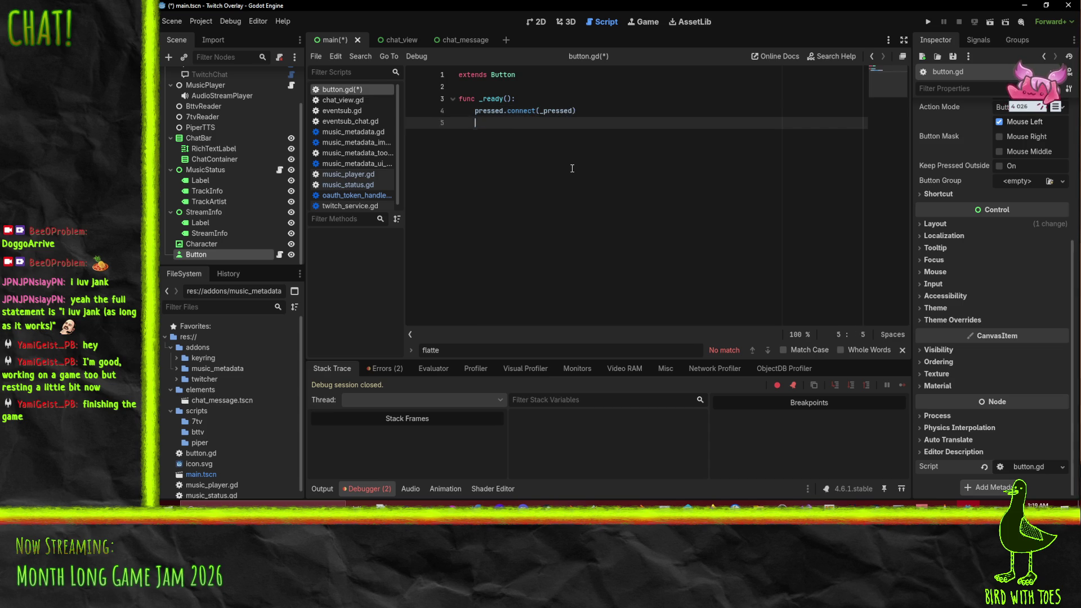
key("Return")
type("func _pressd")
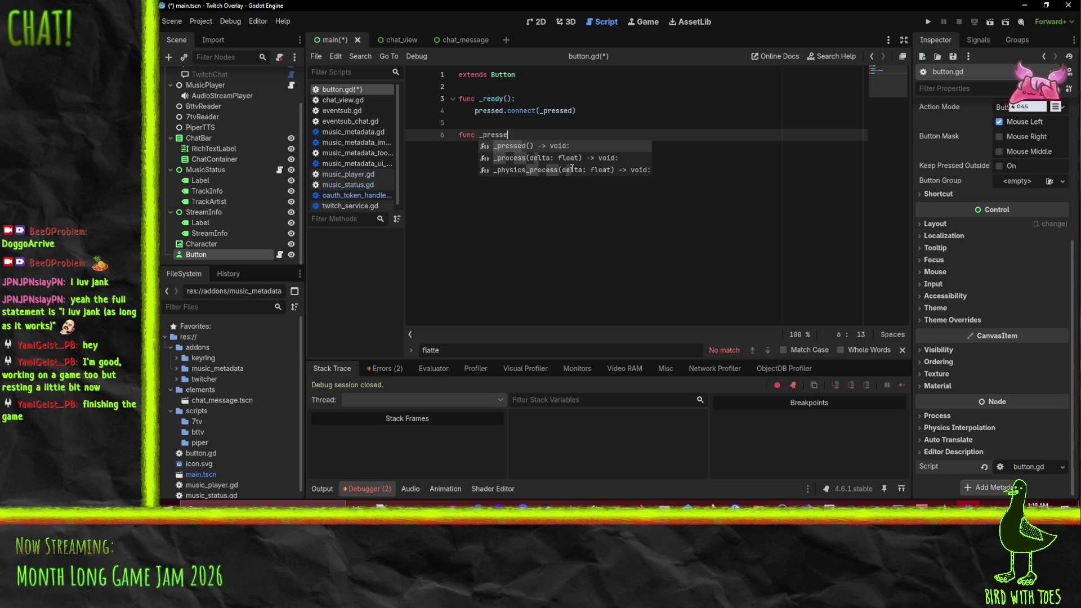
key("Return")
type(":")
key("Return")
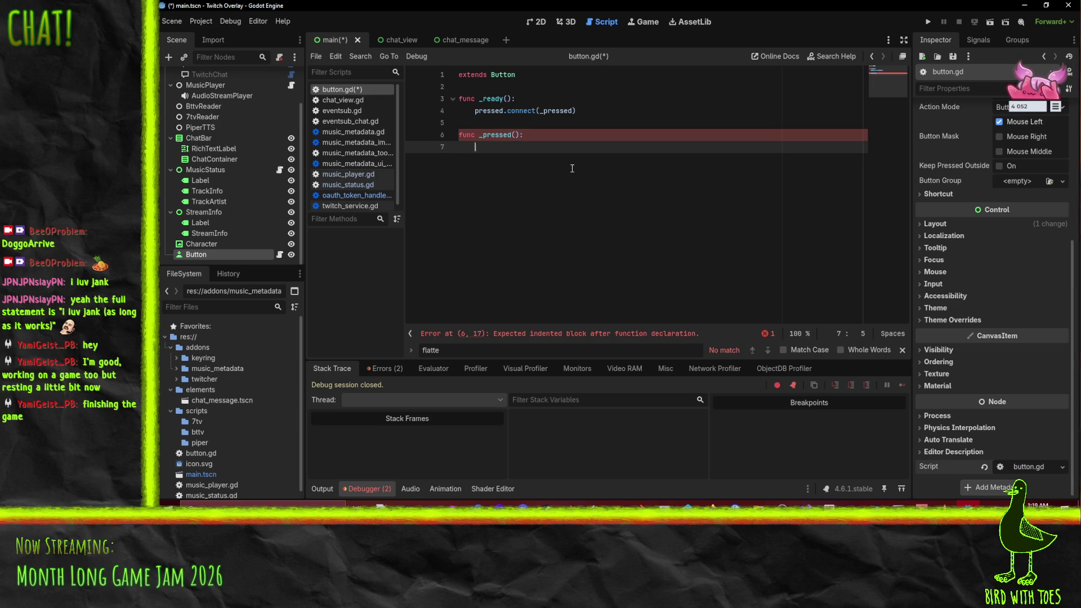
- Rename the function to aaaa and point the connect callback at aaaa
key("Up")
key("Right")
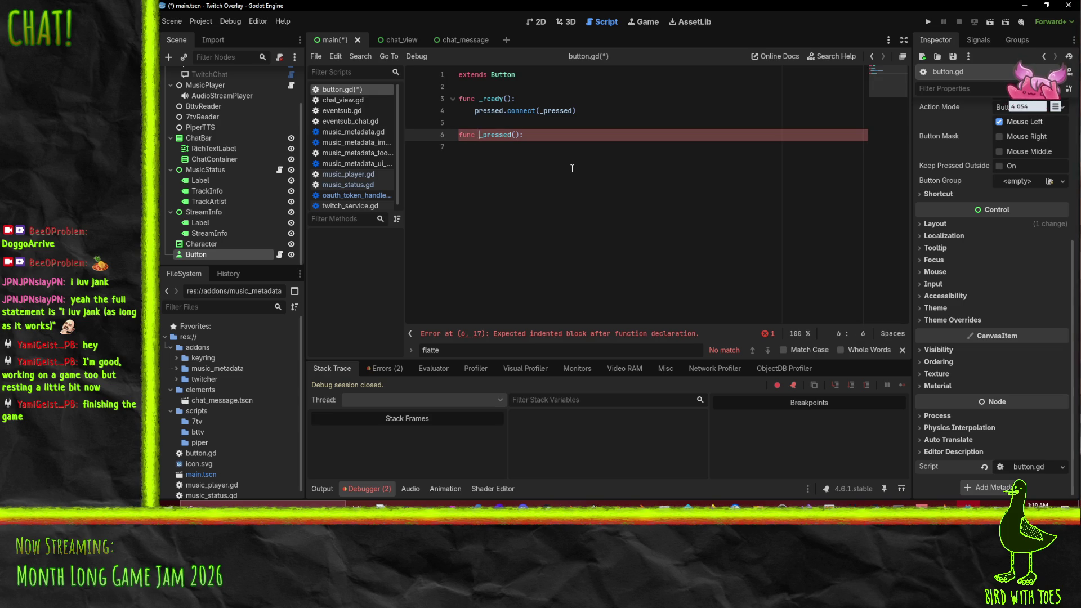
key("Delete")
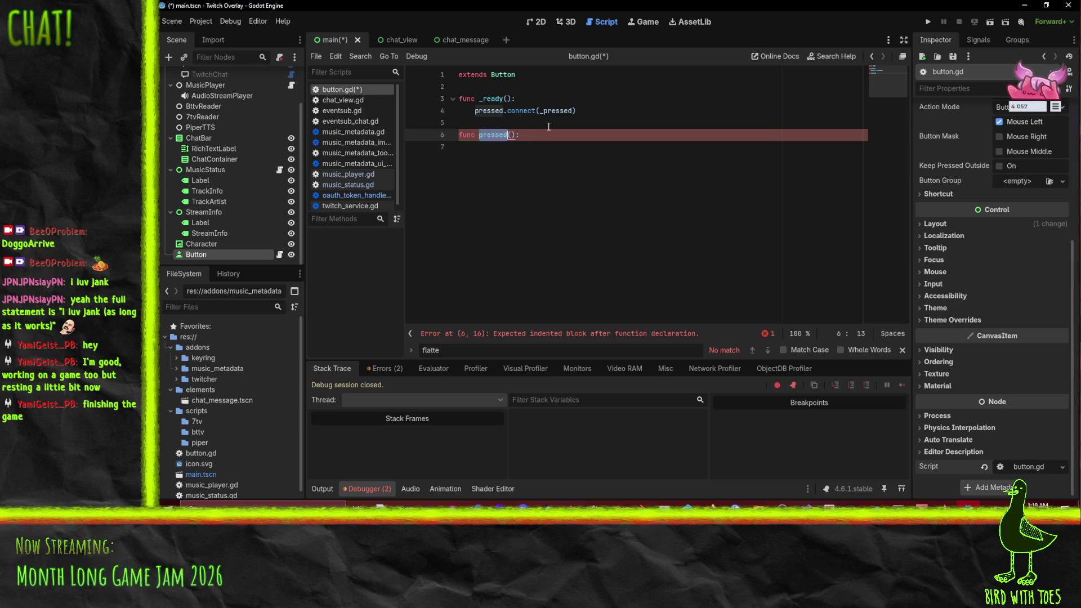
type("aaa")
double_click(507, 134)
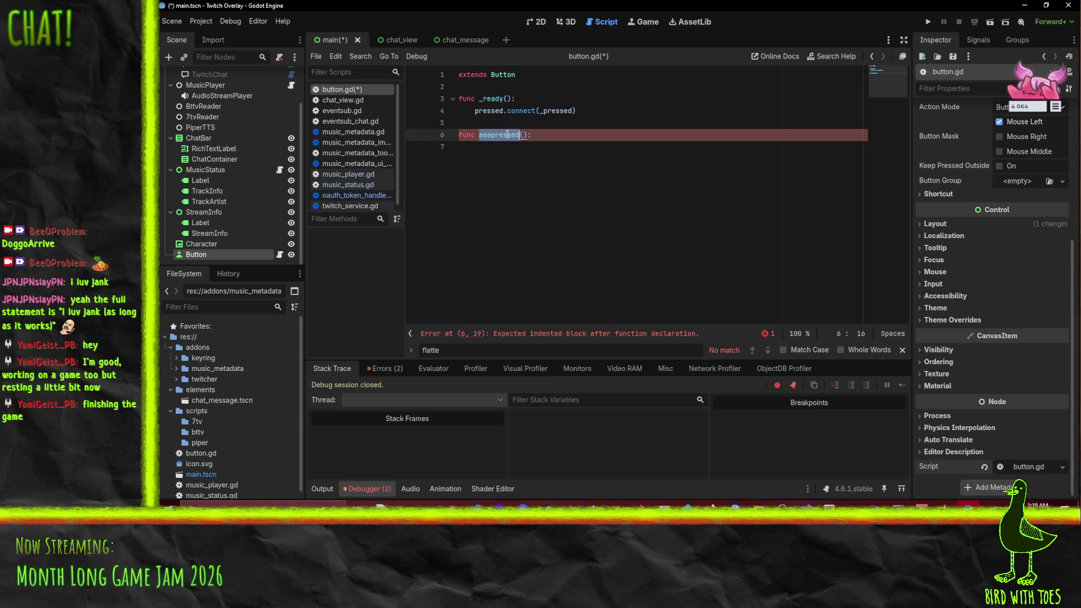
type("aaaa")
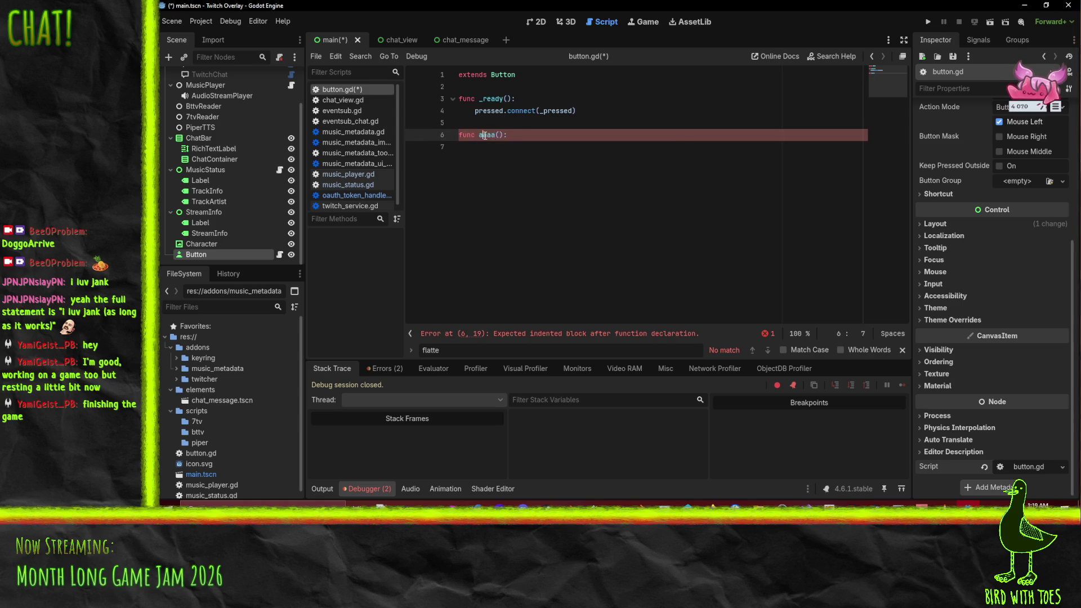
double_click(555, 111)
type("aaaa")
- Leave aaaa's body empty after deleting typed TTS text, and switch to the browser
left_click(637, 156)
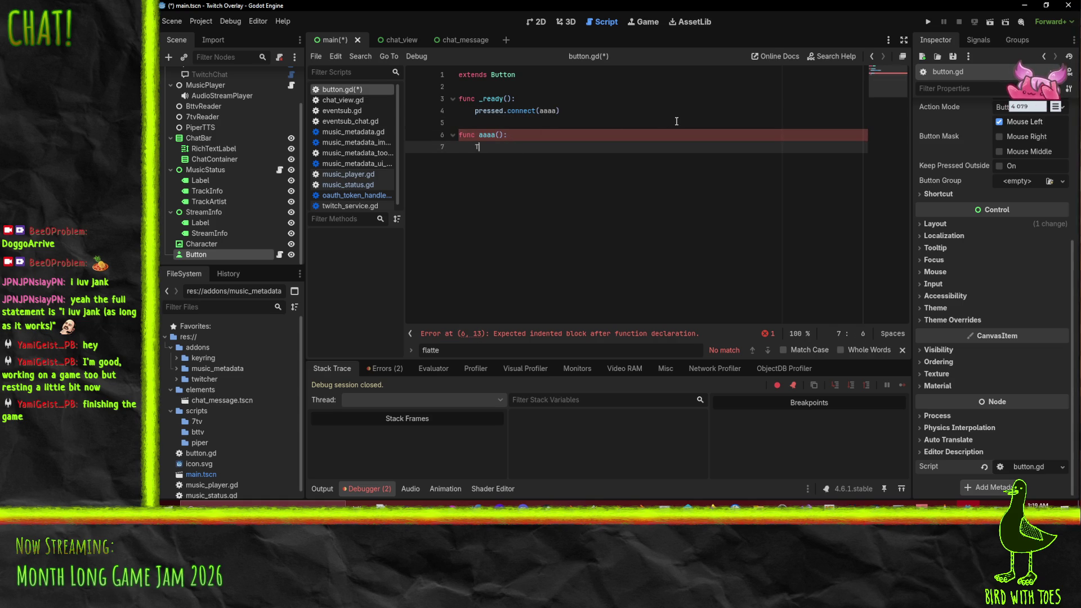
type("TS")
key("ctrl+shift+Left")
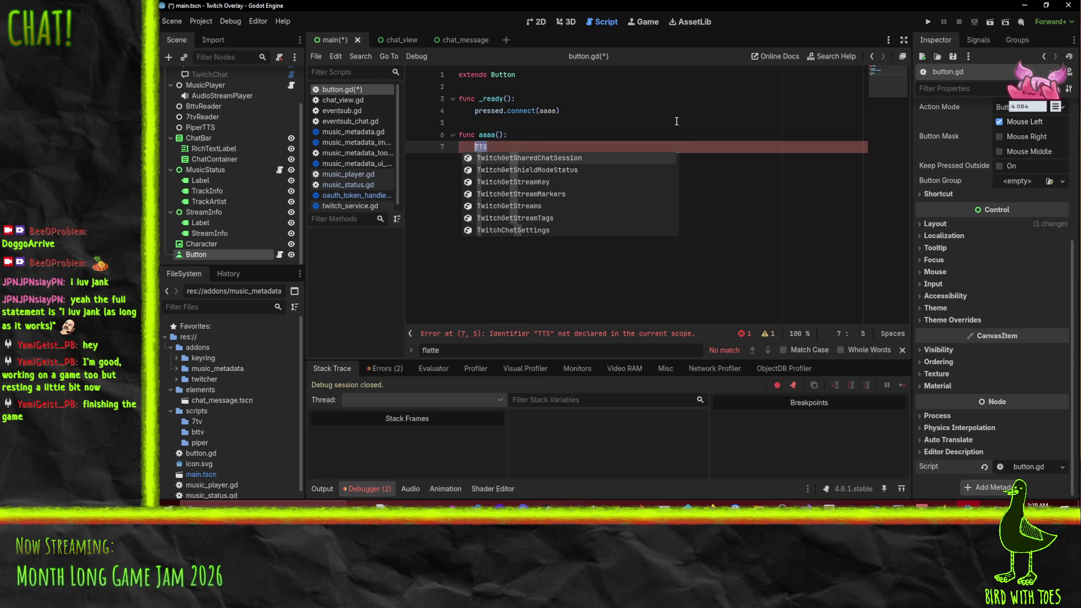
key("BackSpace")
mouse_move(710, 503)
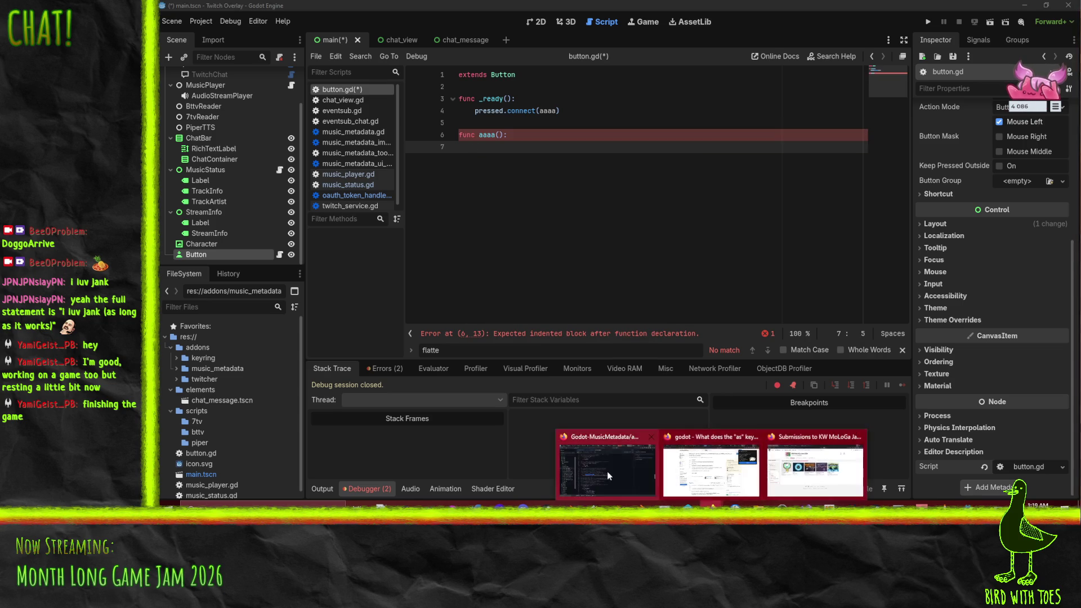
left_click(607, 475)
- Look up the DisplayServer text-to-speech example in the docs, then return to button.gd
left_click(931, 11)
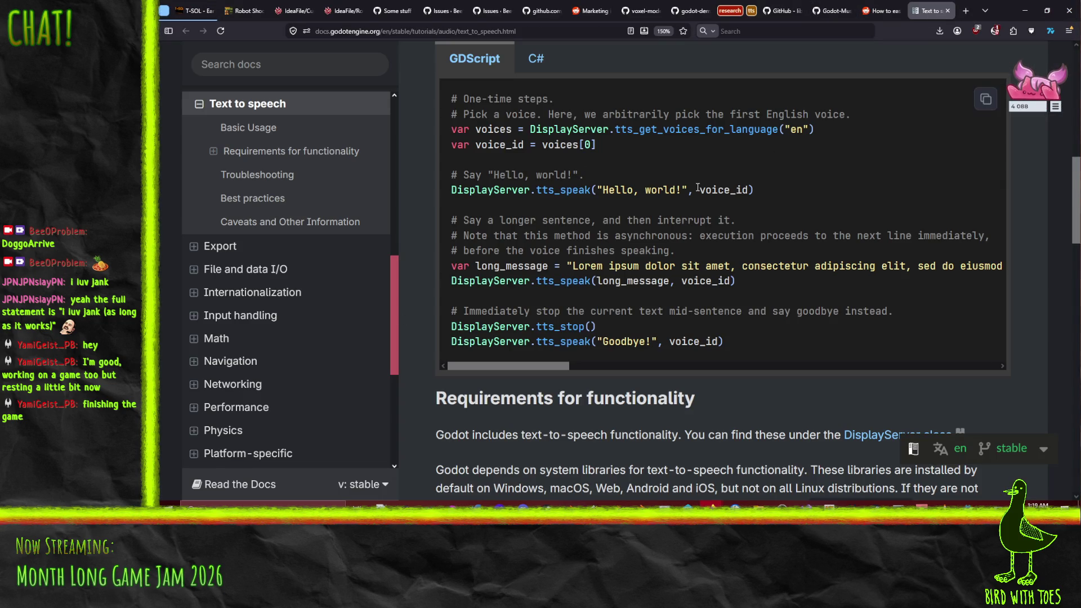
double_click(568, 130)
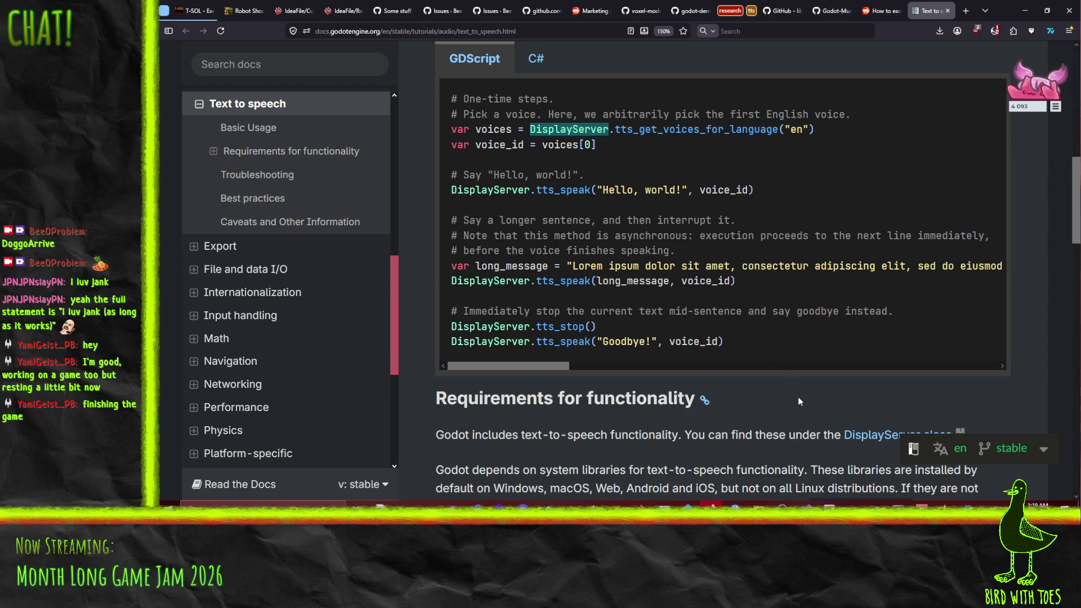
left_click(1024, 11)
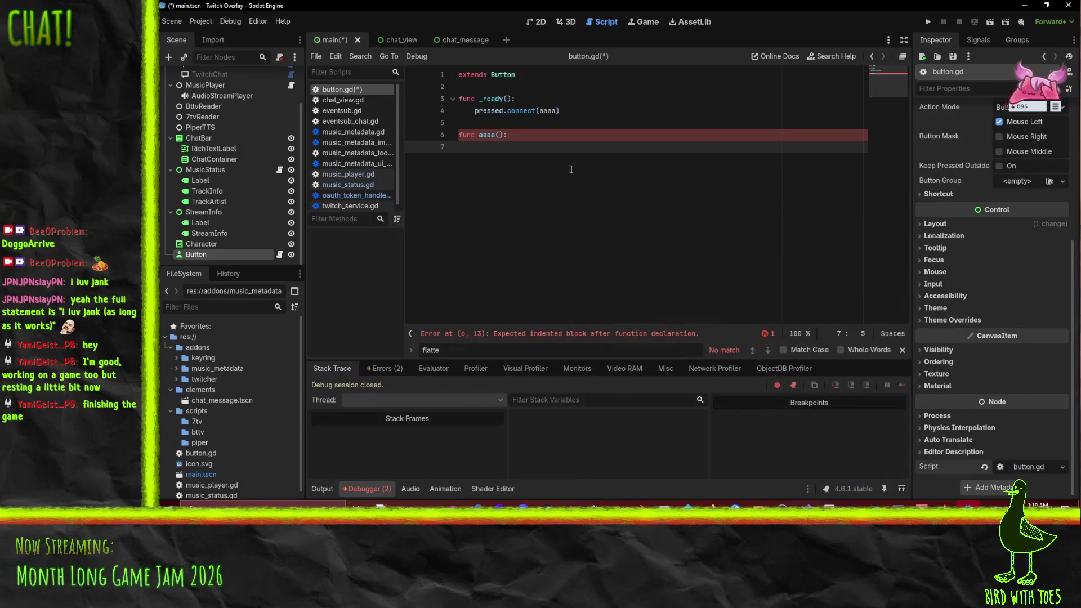
- Store DisplayServer.tts_get_voices() in var aaa, checking the docs along the way
type("DisplayServer.get")
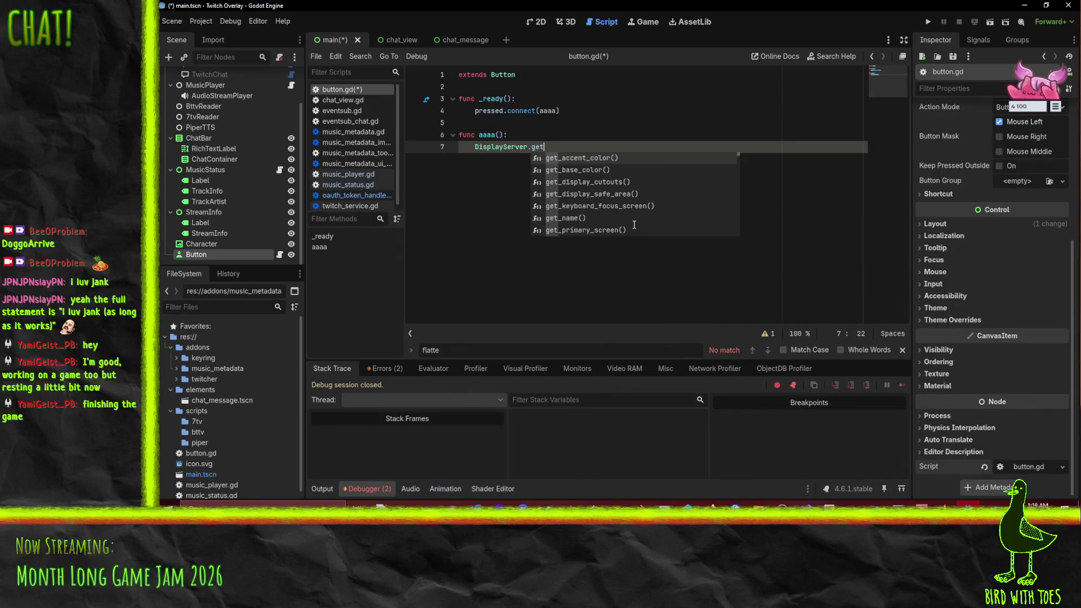
type("_tt")
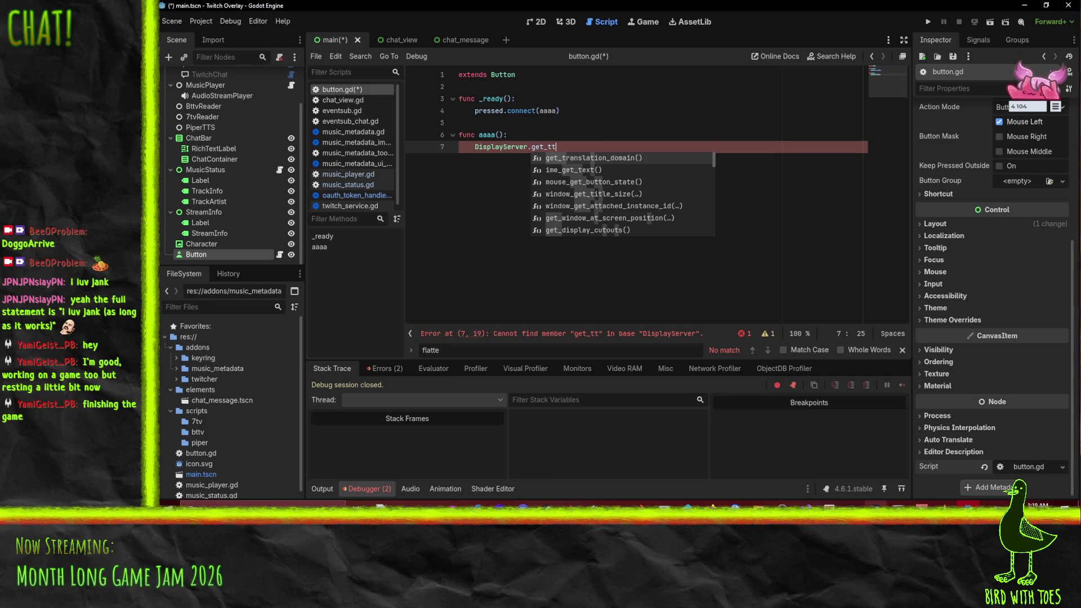
left_click(967, 504)
mouse_move(735, 504)
mouse_move(614, 474)
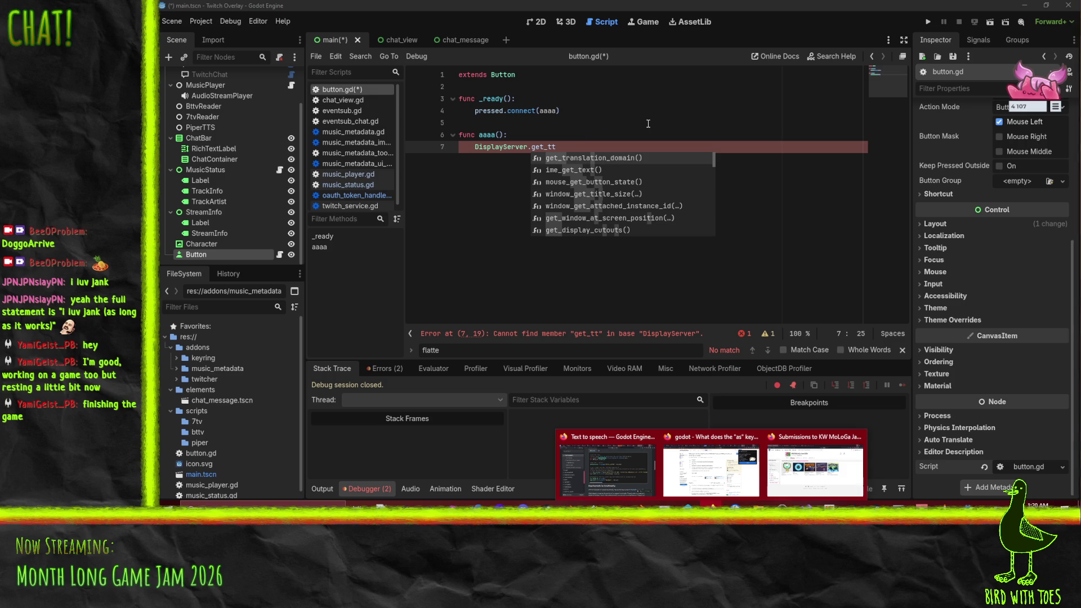
left_click(577, 143)
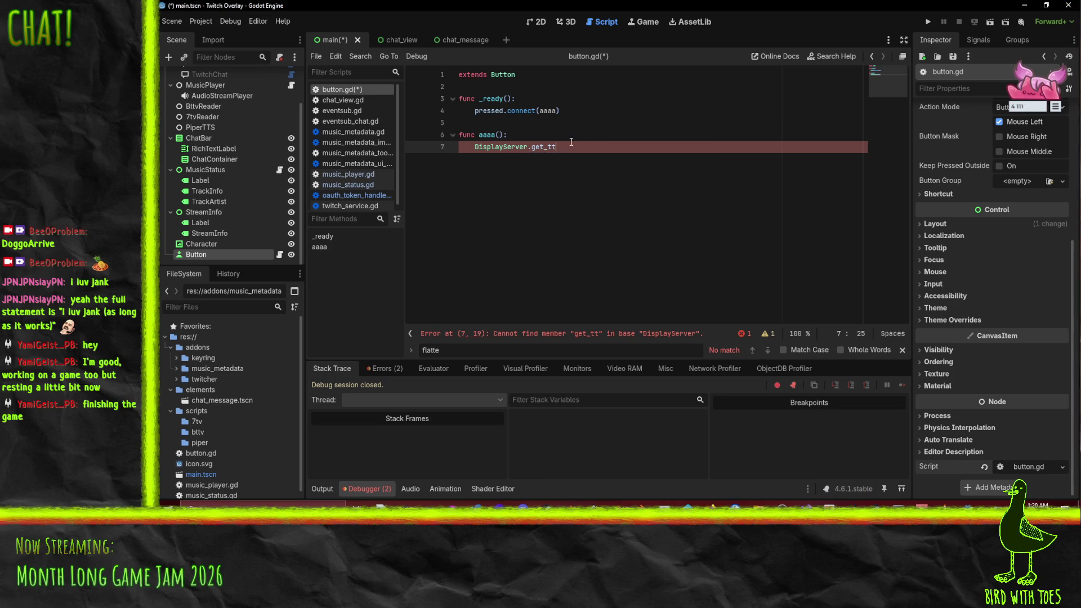
key("BackSpace")
key("BackSpace")
key("BackSpace")
type("tts")
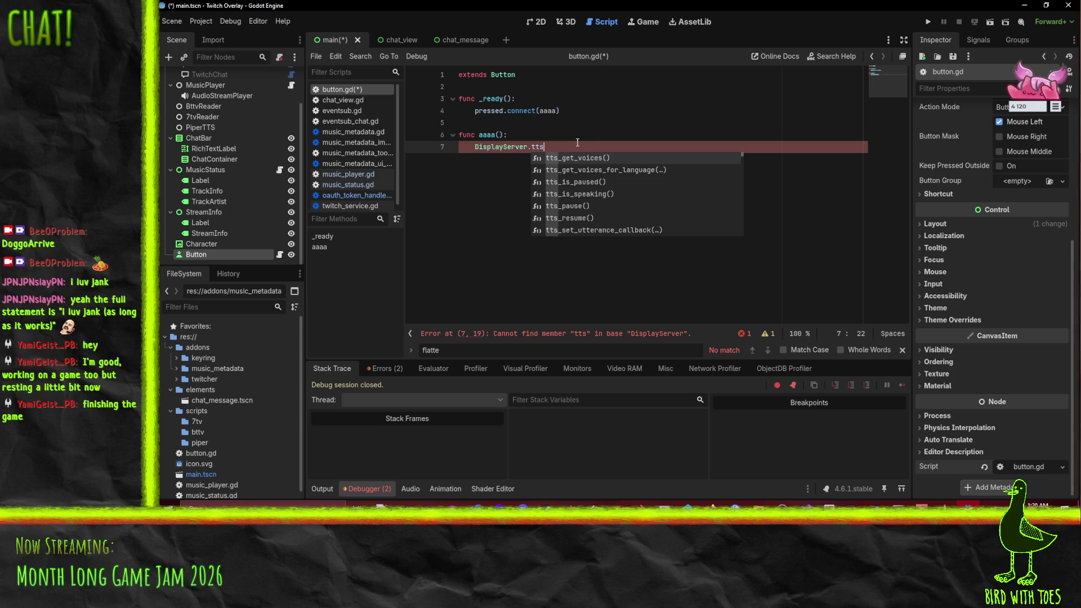
key("Return")
key("Home")
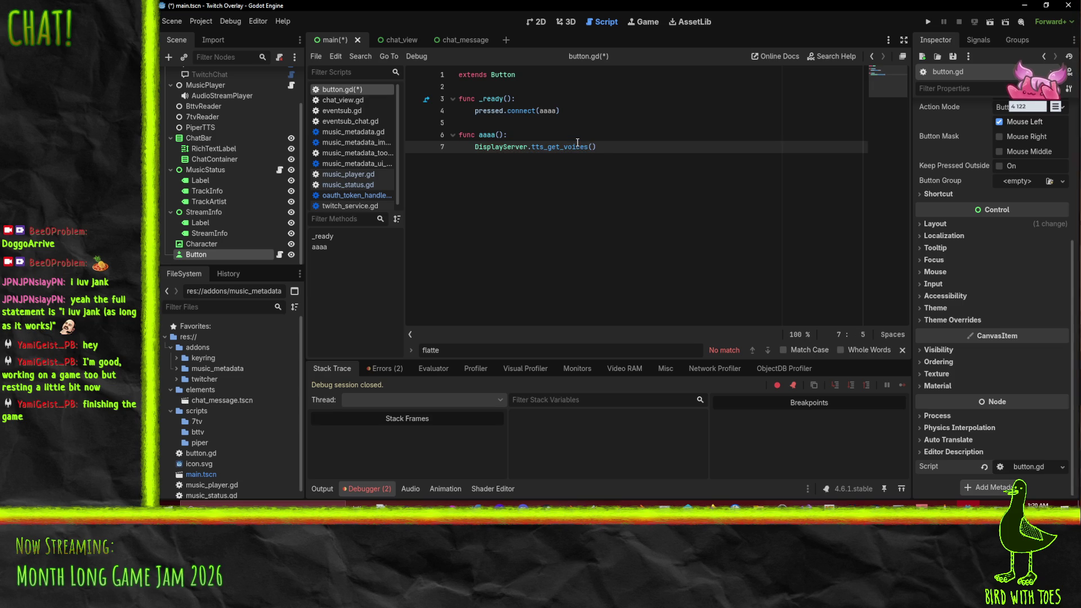
type("var aa")
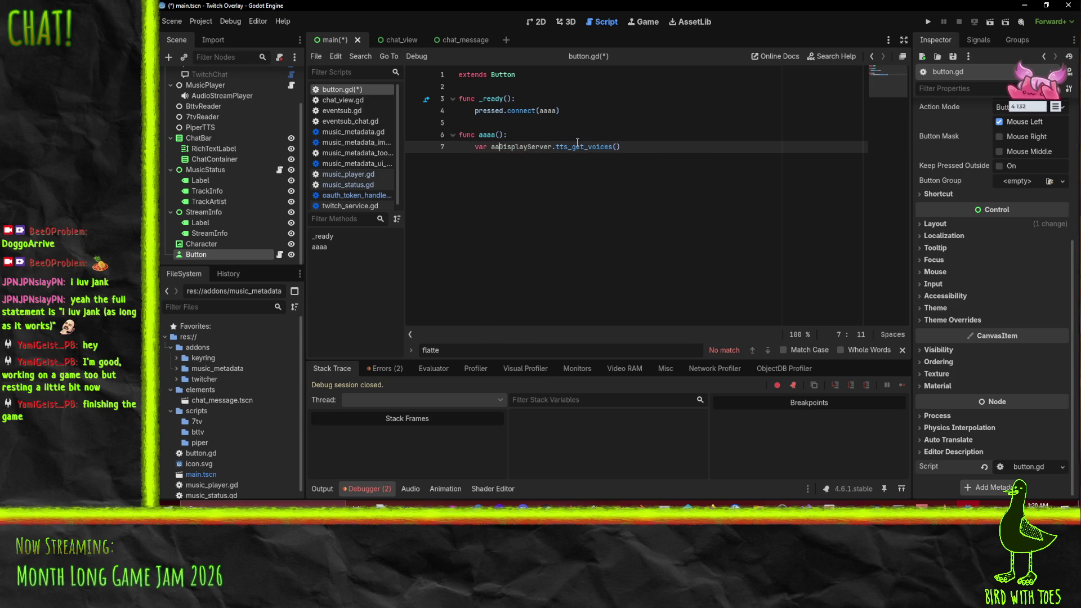
type("a =")
- Add print(aaa) below the assignment and begin a new DisplayServer call
key("End")
key("Return")
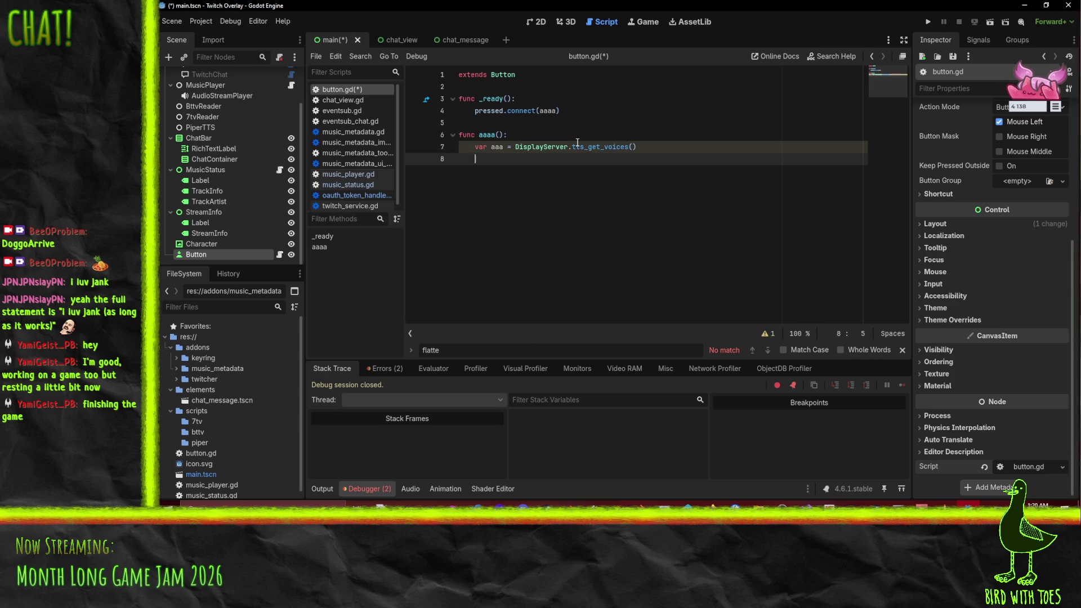
type("rint(aaa)")
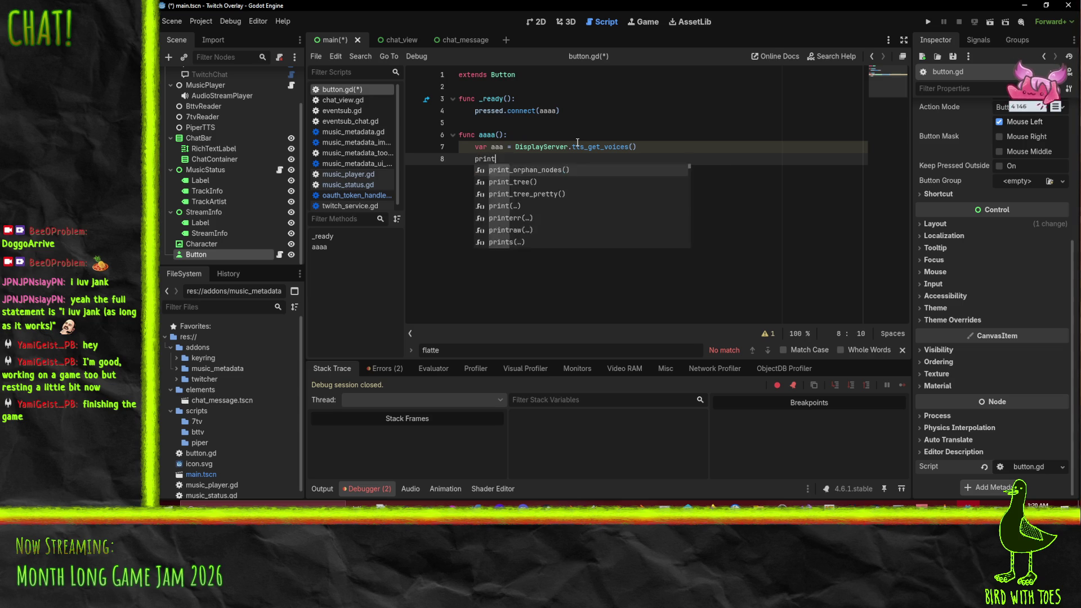
key("Return")
key("Return")
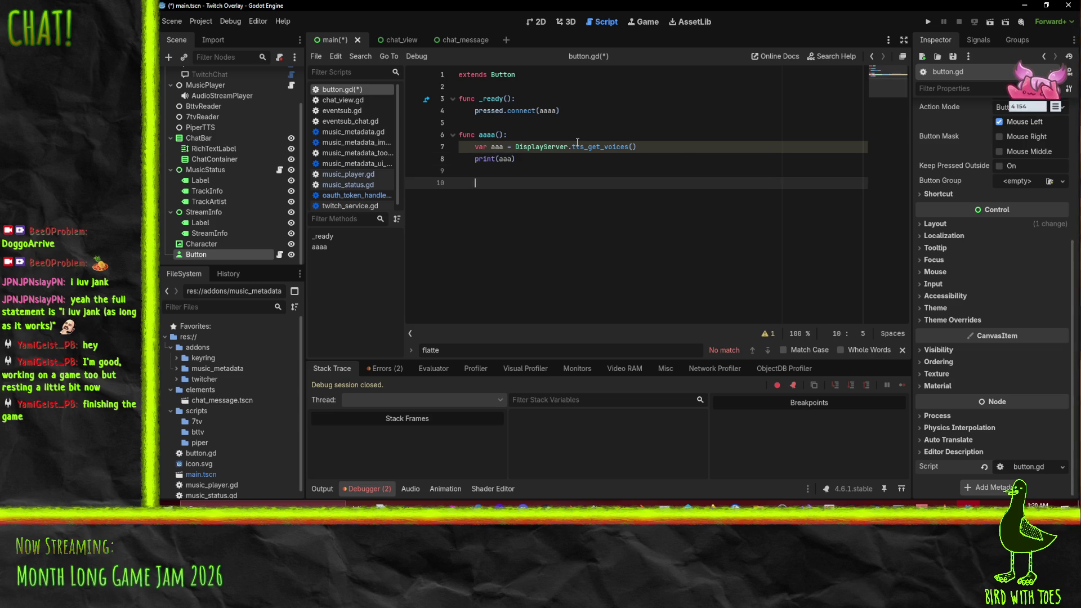
type("Displ")
key("BackSpace")
key("BackSpace")
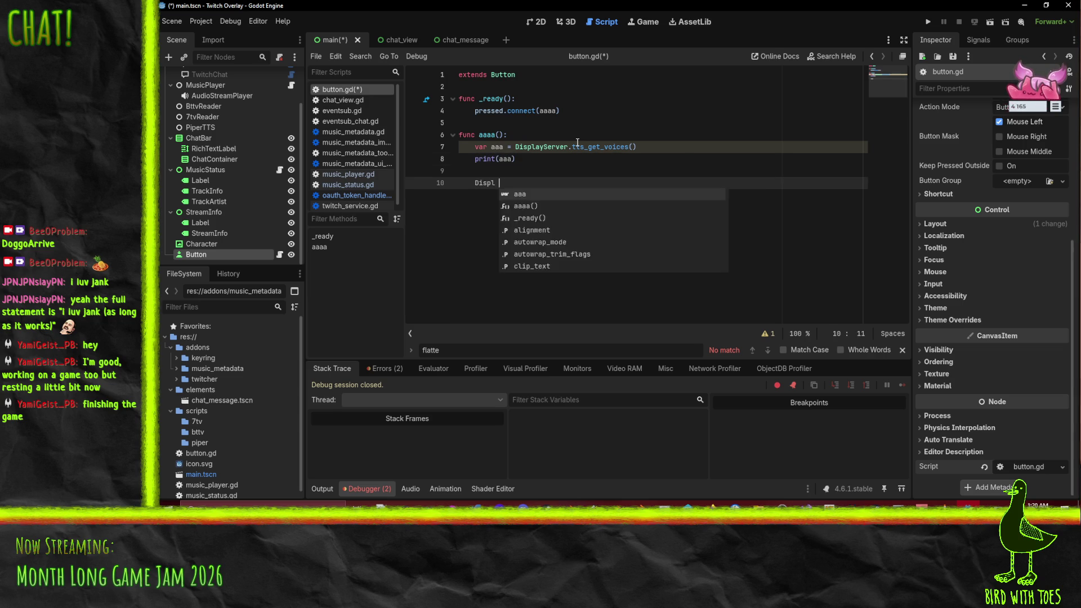
key("Escape")
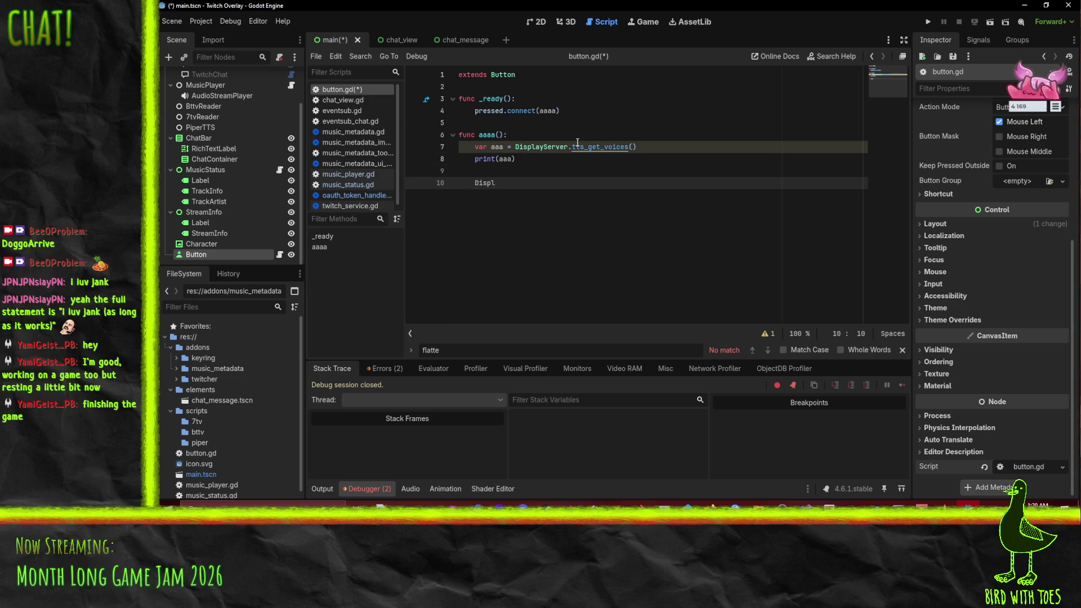
type("a")
key("Return")
type(".")
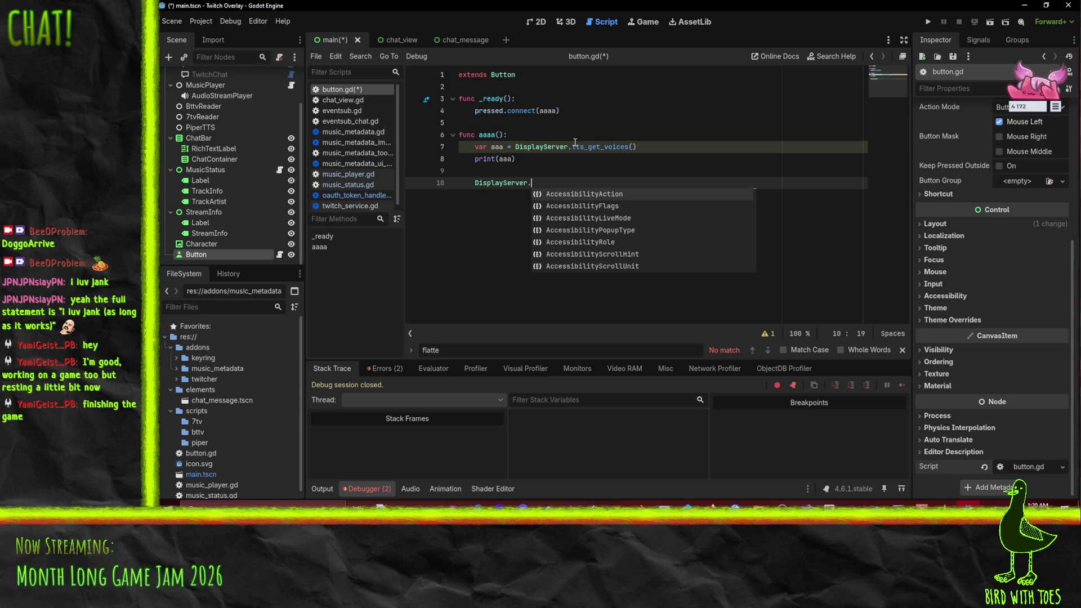
type("voice")
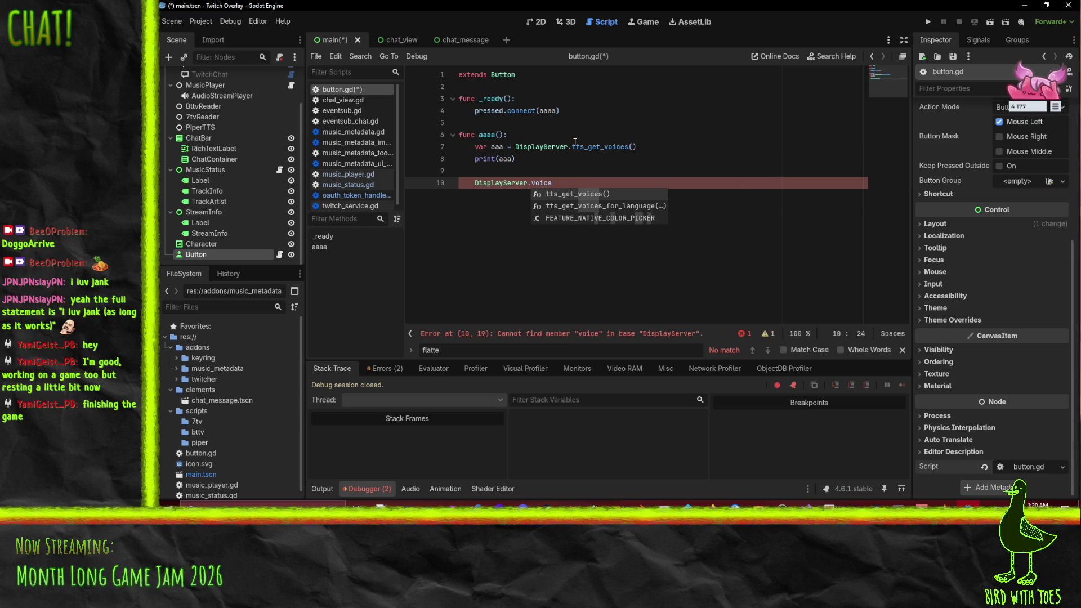
key("BackSpace")
key("BackSpace")
key("BackSpace")
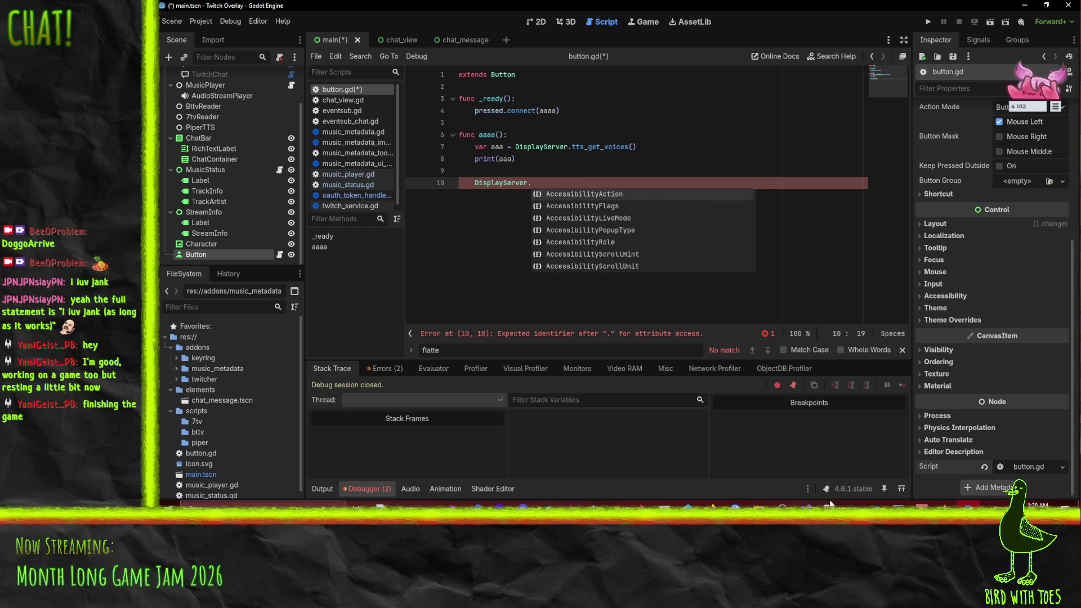
- Call DisplayServer.tts_speak with the silly sample sentence and voice argument 1, then save button.gd
mouse_move(710, 503)
left_click(612, 447)
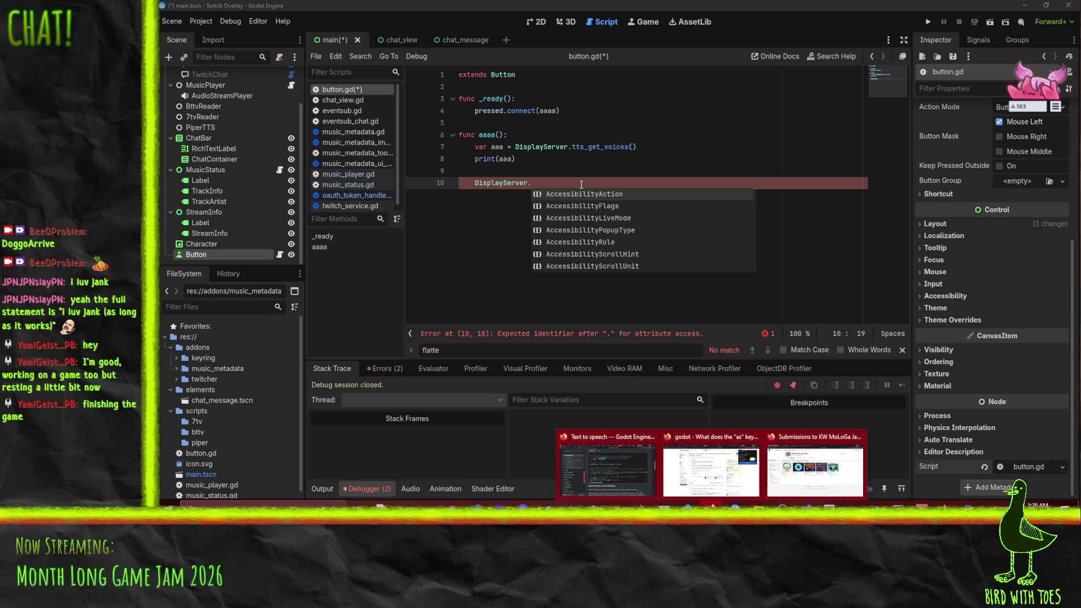
type("tts_sp")
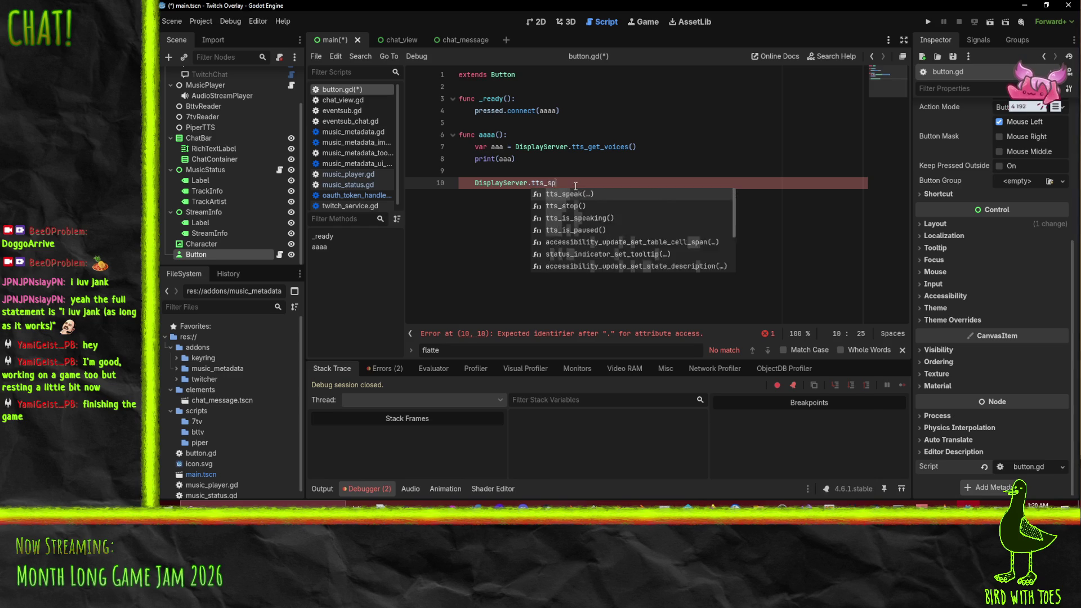
type("eak")
key("Return")
type("\"this ")
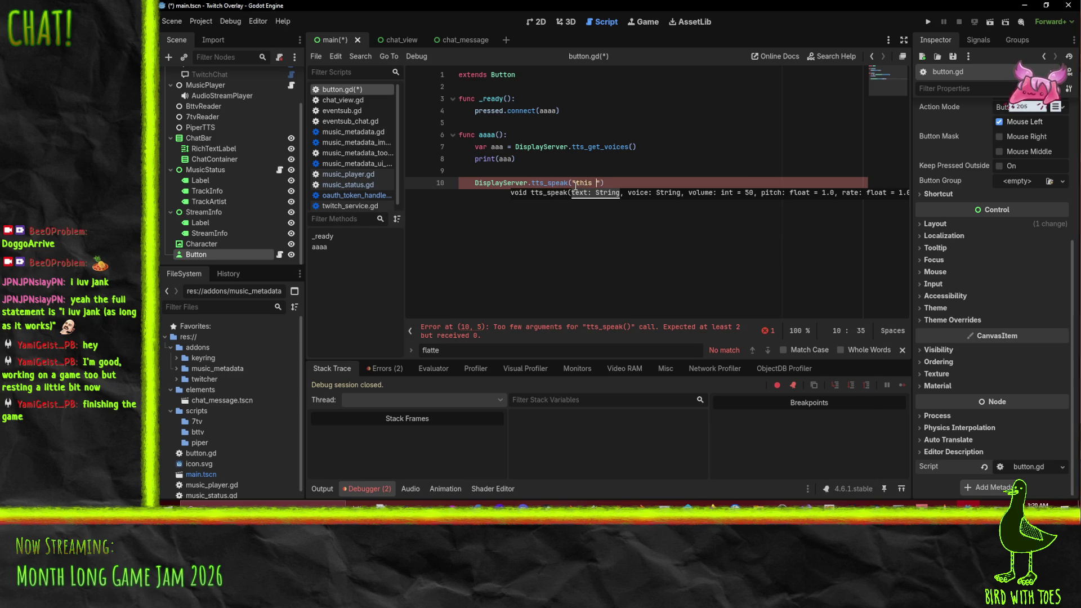
type("is a bit of tex")
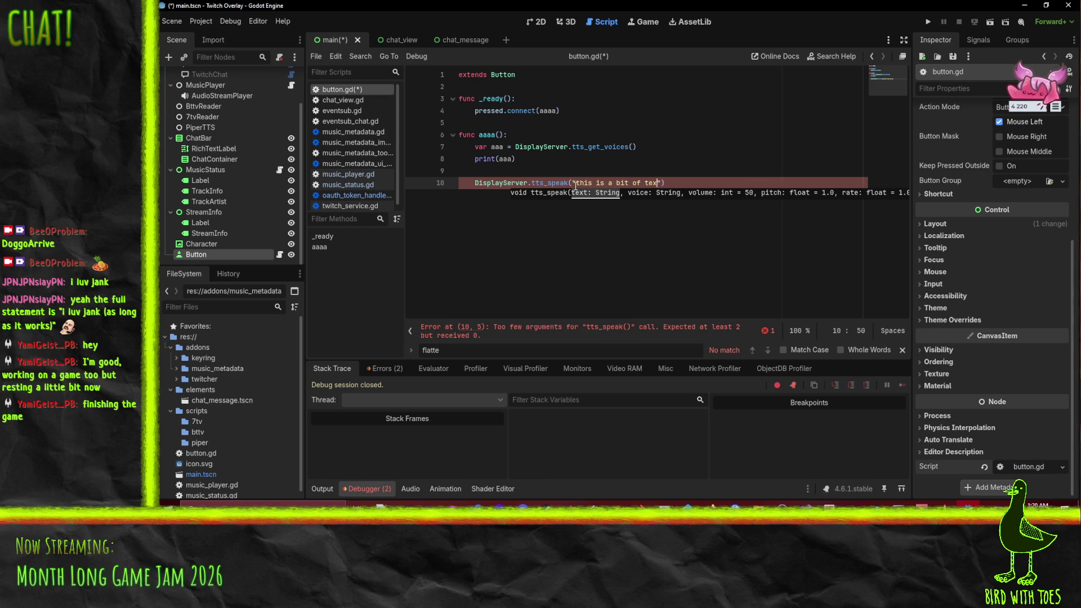
type("t which is ")
type("silly or n")
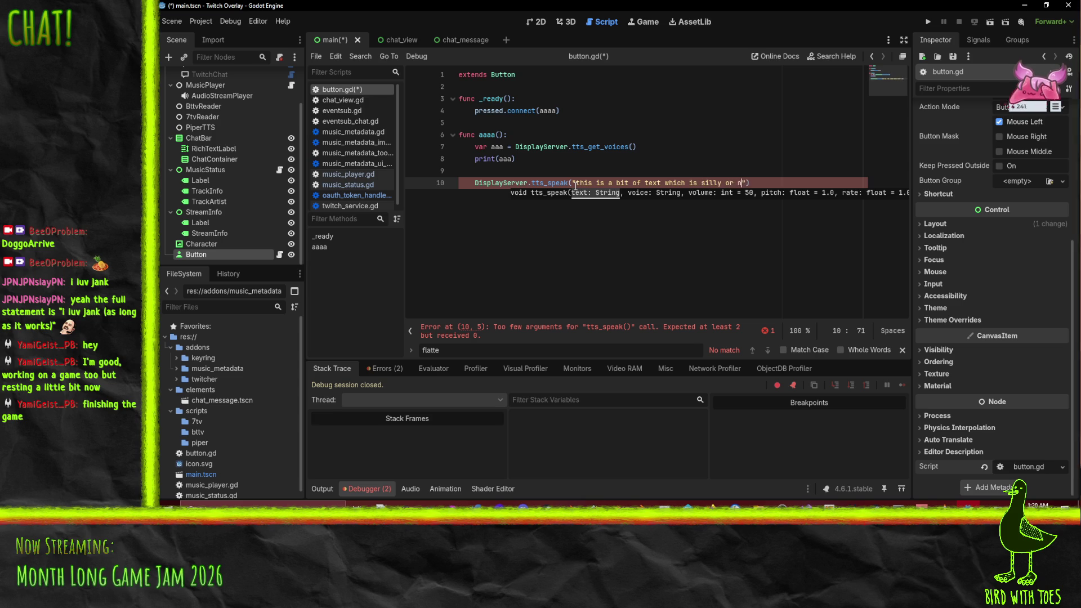
type("ot i dunn")
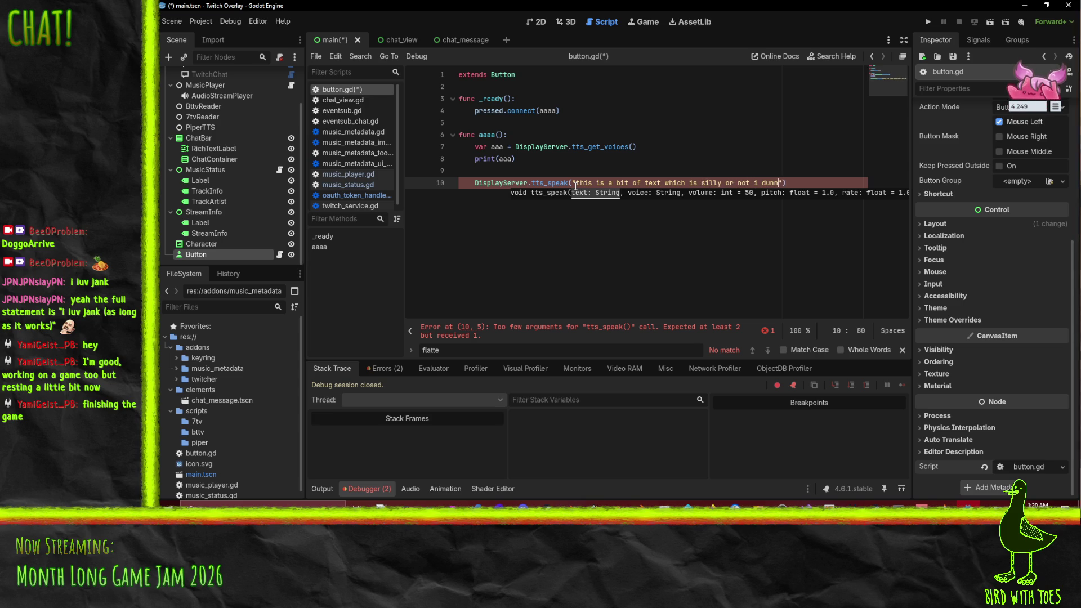
type(" L_")
type("? L_")
type("? L_?")
type(" L_?\"")
type(")")
left_click(572, 183)
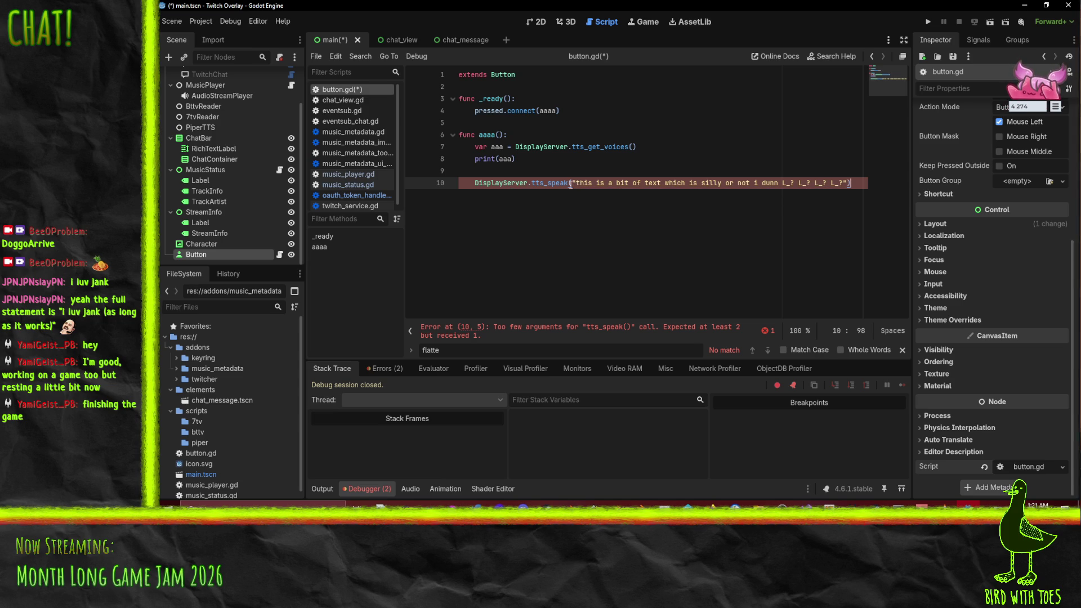
left_click(846, 183)
type(", 1")
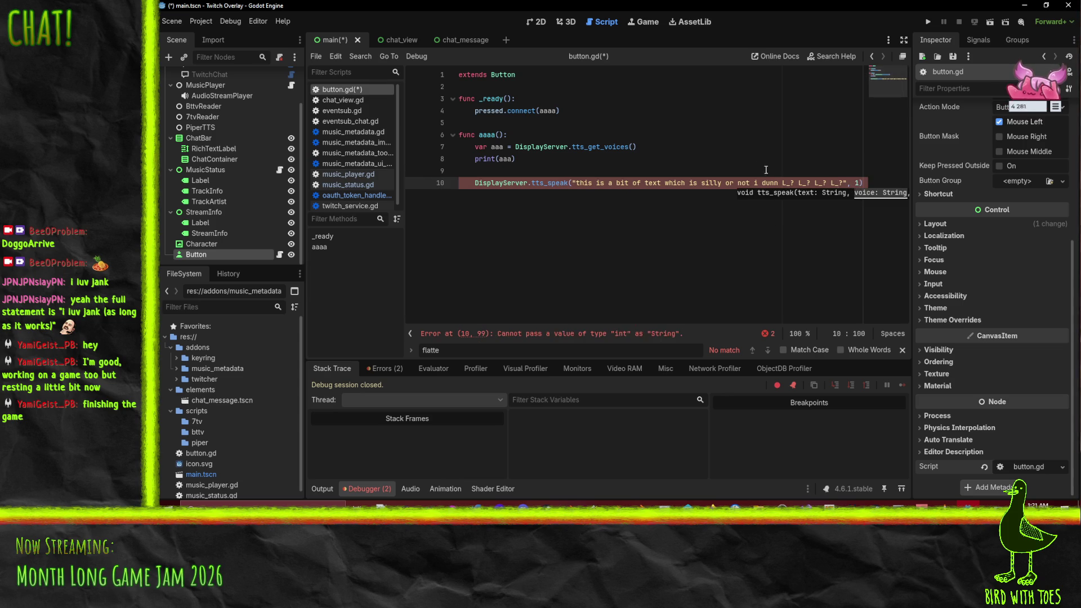
key("ctrl+s")
left_click(751, 220)
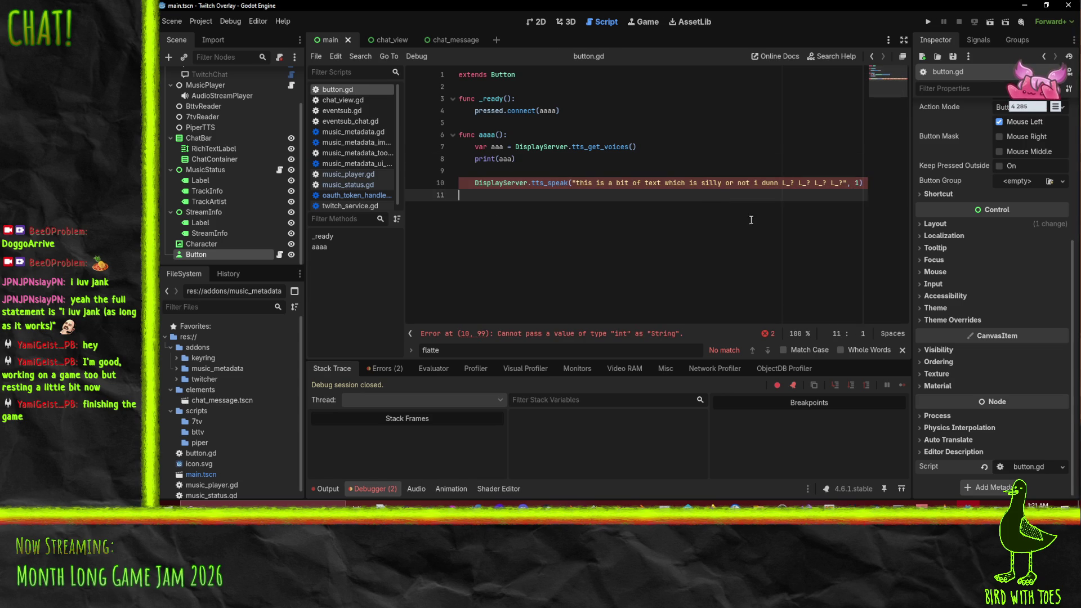
- Replace the tts_speak voice argument 1 with aaa, save button.gd, and run the overlay project
left_click(757, 174)
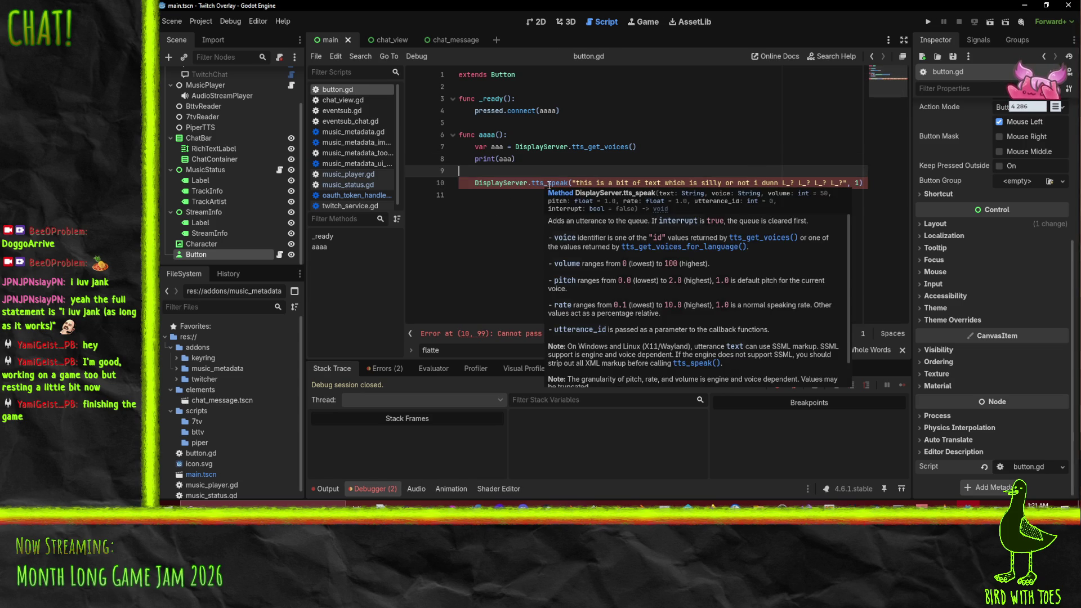
mouse_move(560, 185)
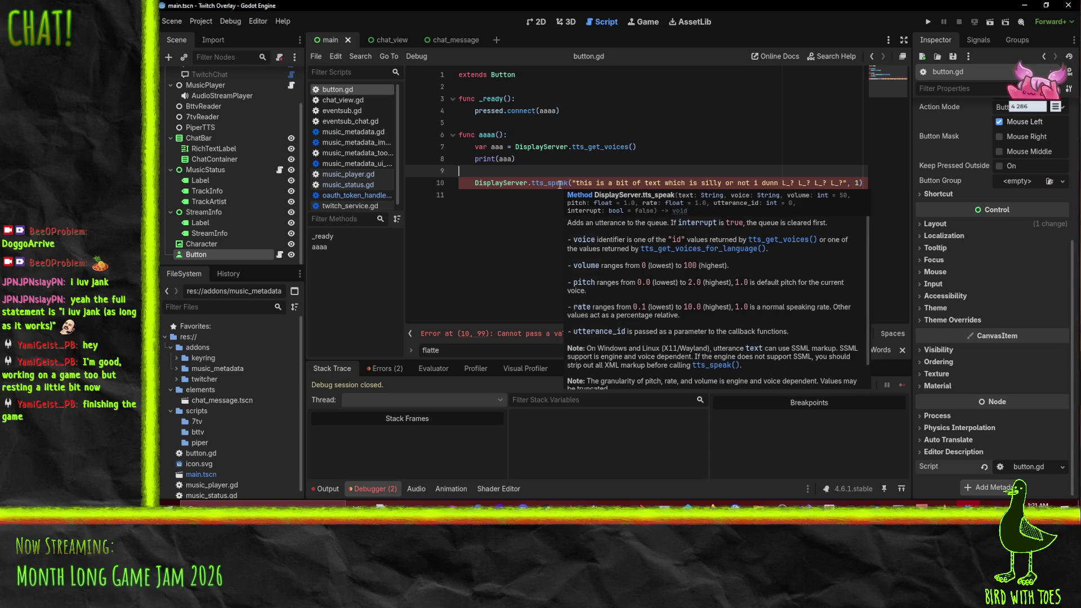
left_click(856, 182)
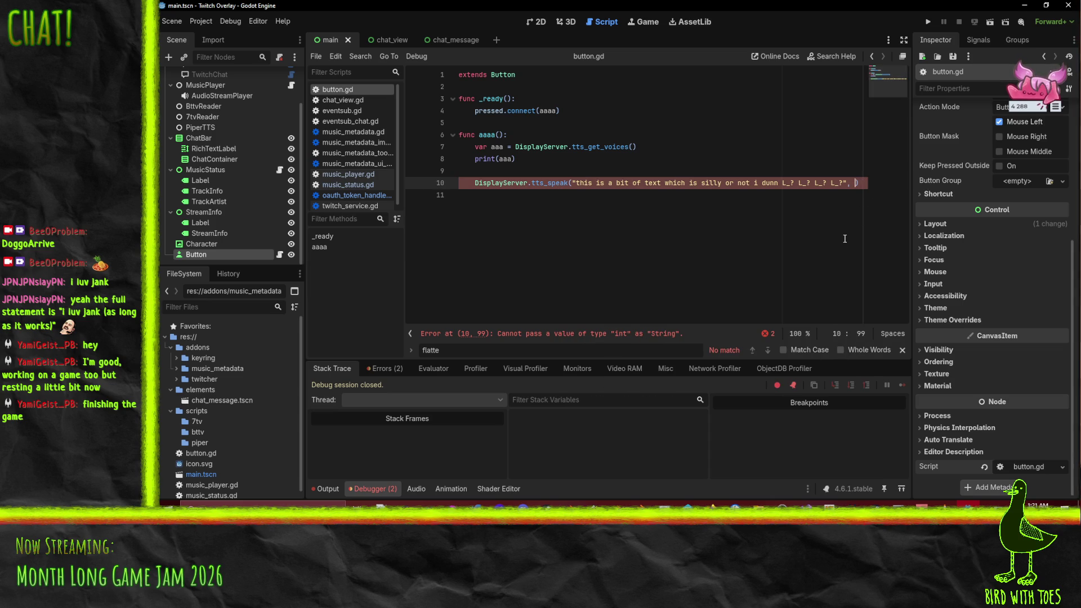
type("aaa[0")
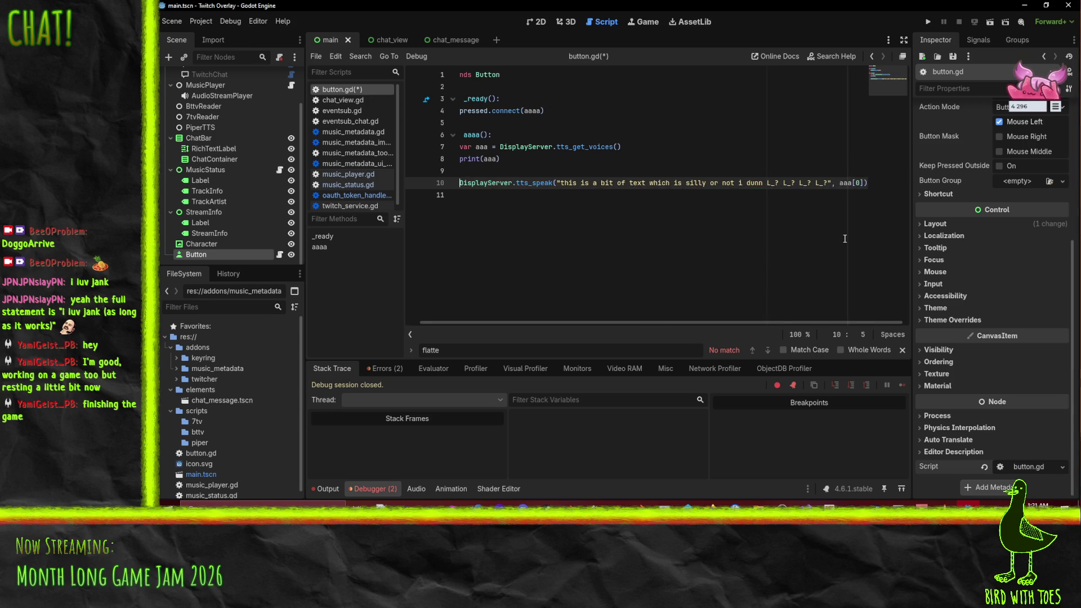
key("Home")
key("ctrl+s")
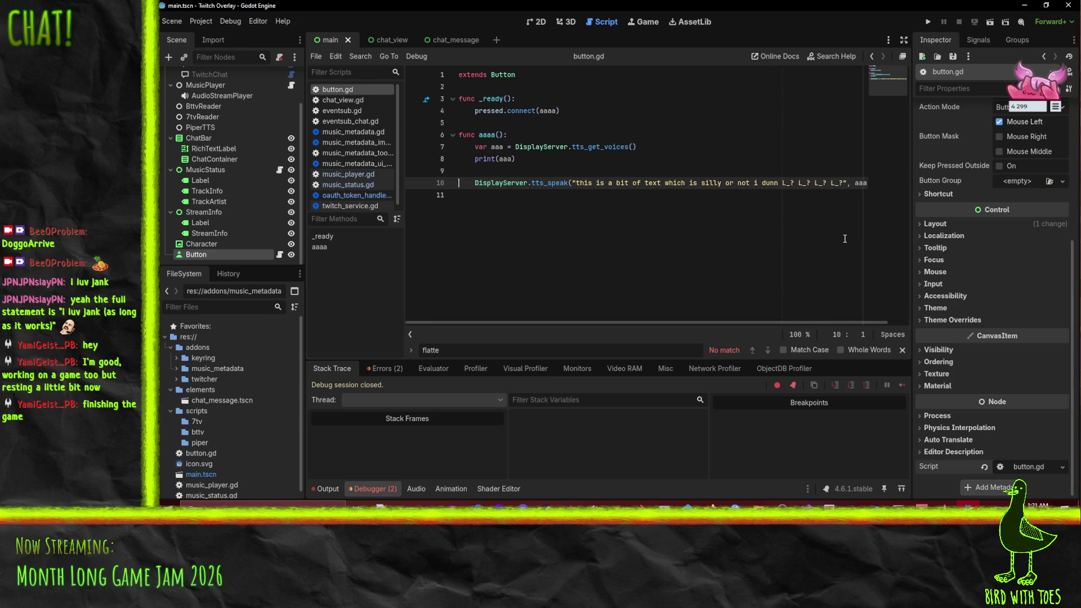
left_click(927, 21)
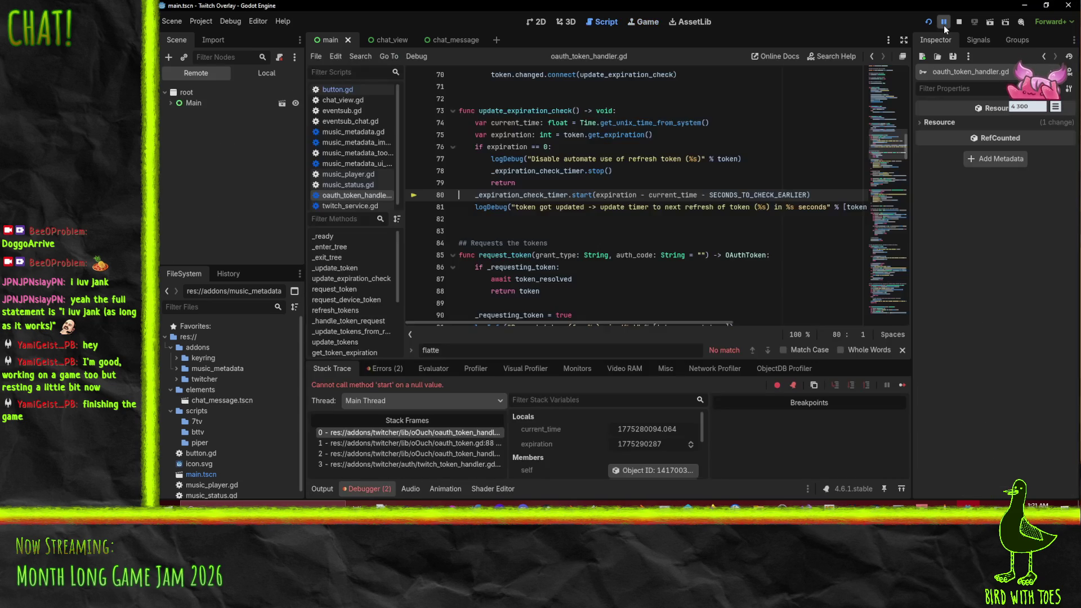
- Resume past the error, press PUSH ME, inspect the aaa voices list, then stop the run
left_click(943, 25)
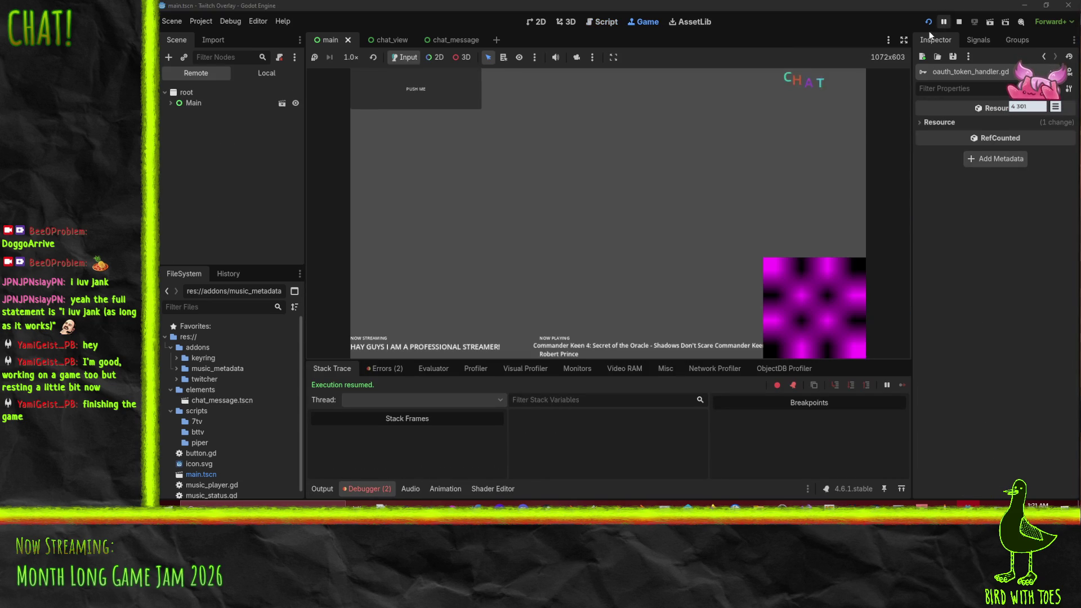
left_click(415, 91)
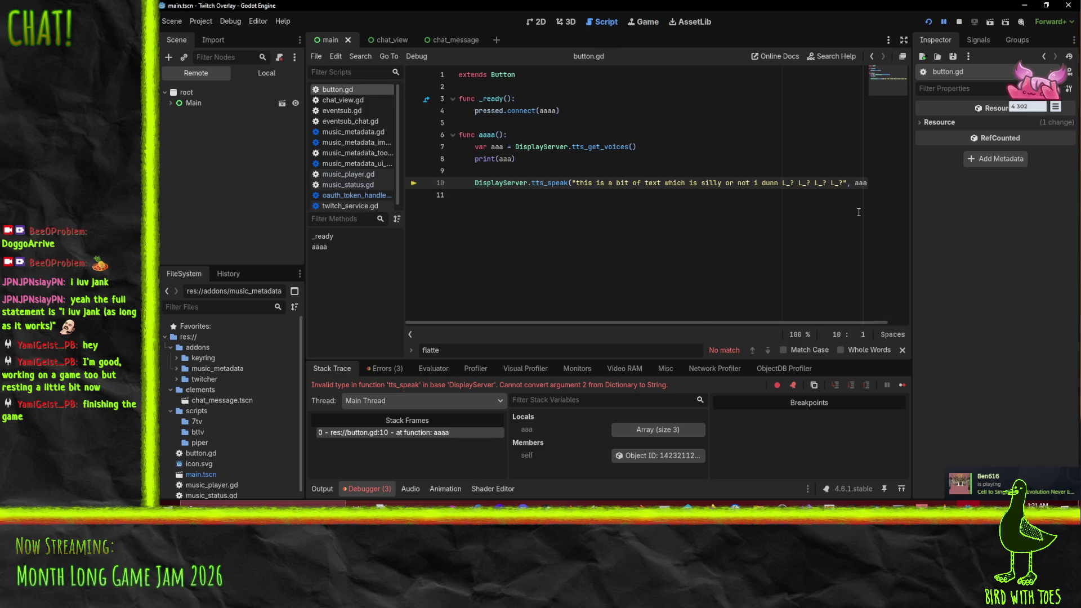
mouse_move(620, 322)
left_mouse_down()
mouse_move(639, 322)
mouse_move(582, 321)
left_mouse_up()
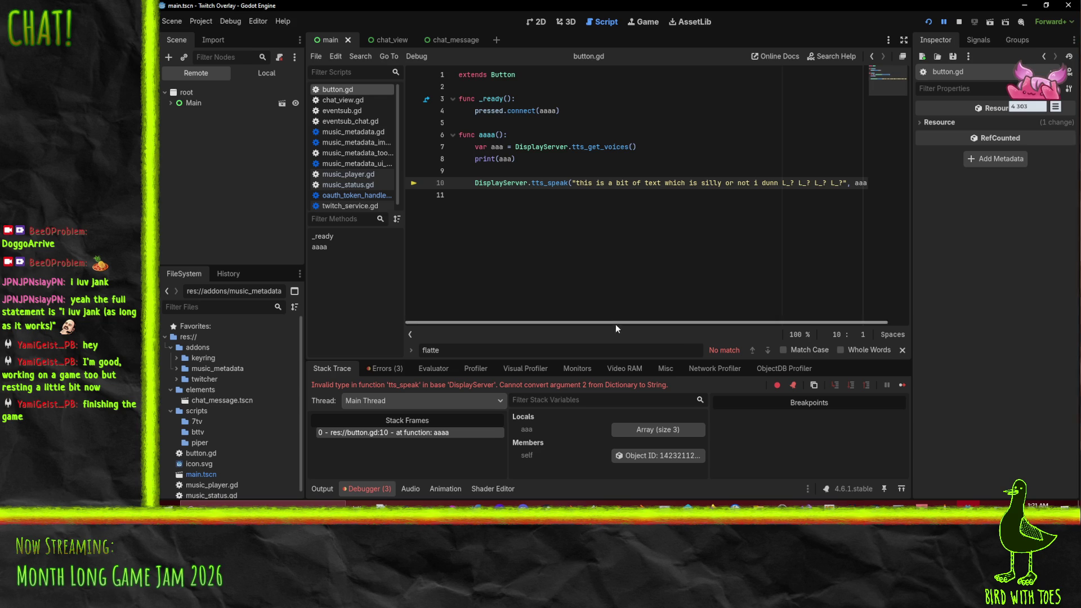
mouse_move(615, 322)
left_mouse_down()
mouse_move(729, 326)
mouse_move(548, 322)
left_mouse_up()
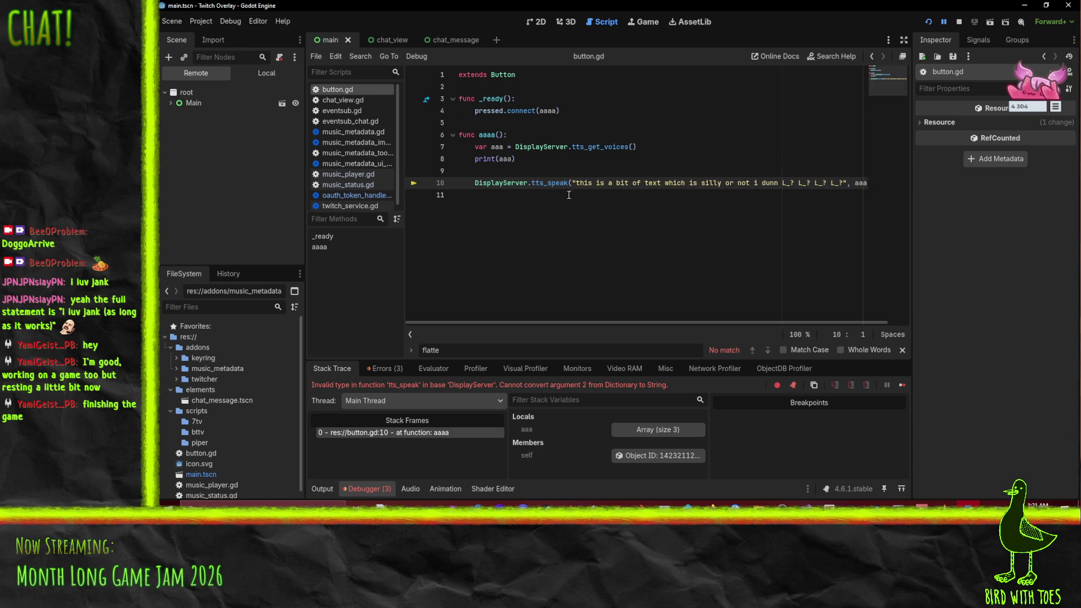
mouse_move(506, 159)
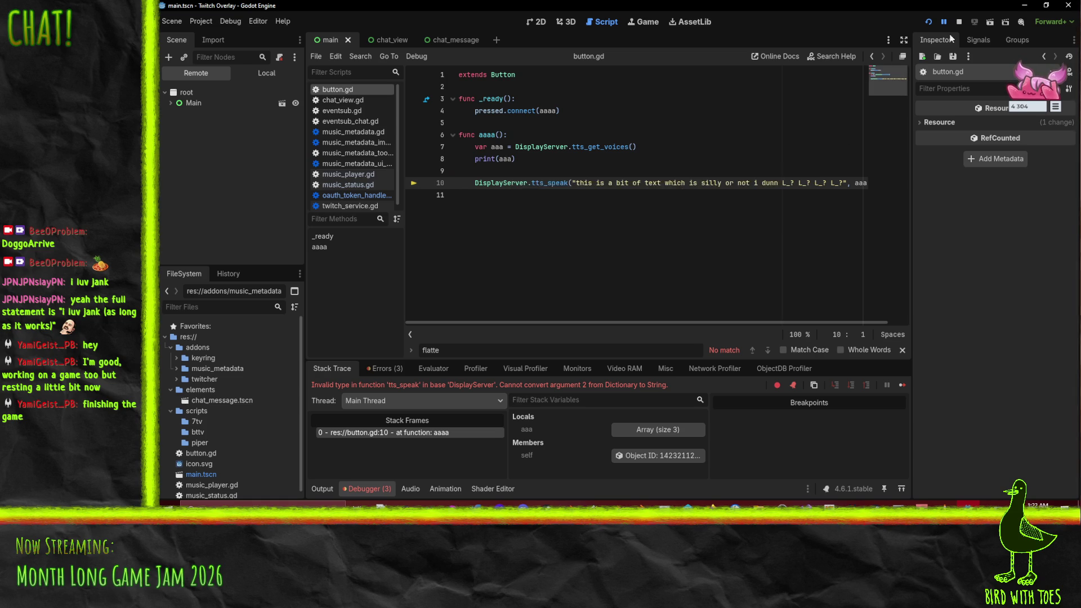
left_click(958, 21)
- Make the speech call use aaa[0], then run, resume, and stop the overlay
key("End")
key("Left")
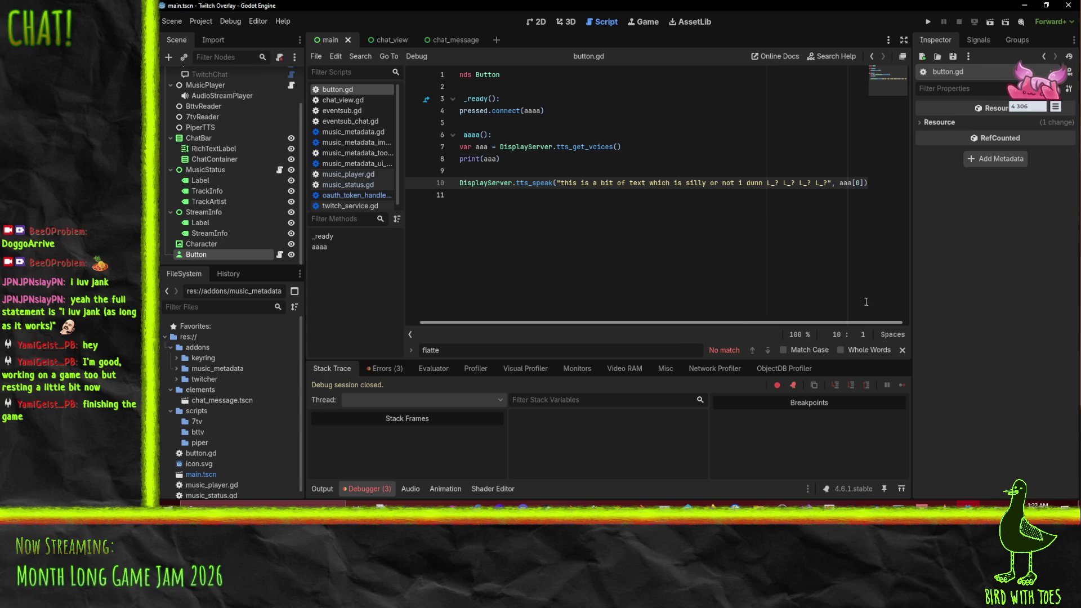
type("[0]")
key("Home")
key("Home")
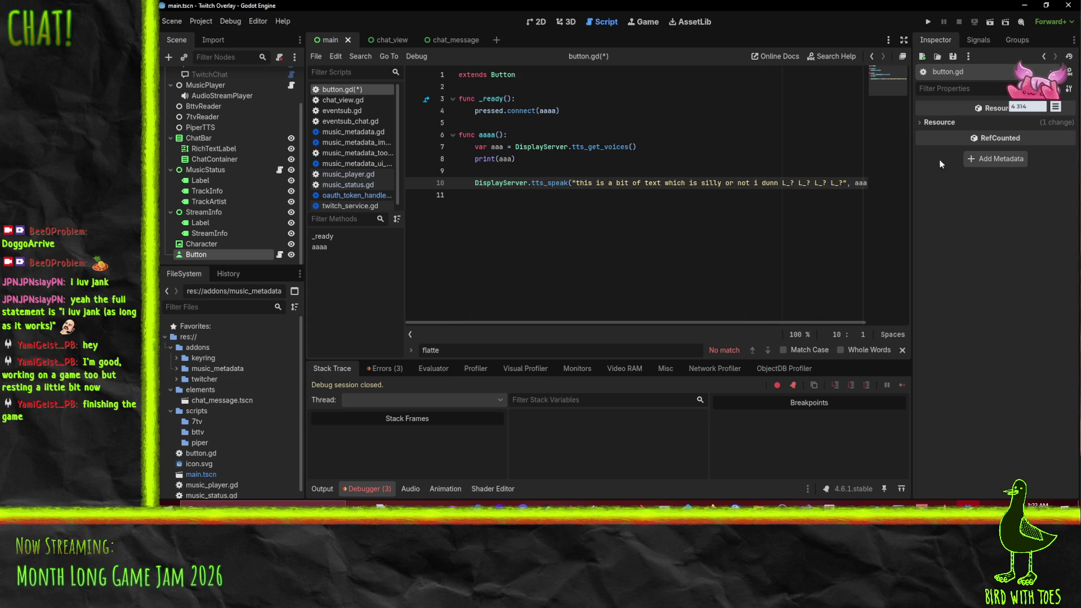
left_click(929, 21)
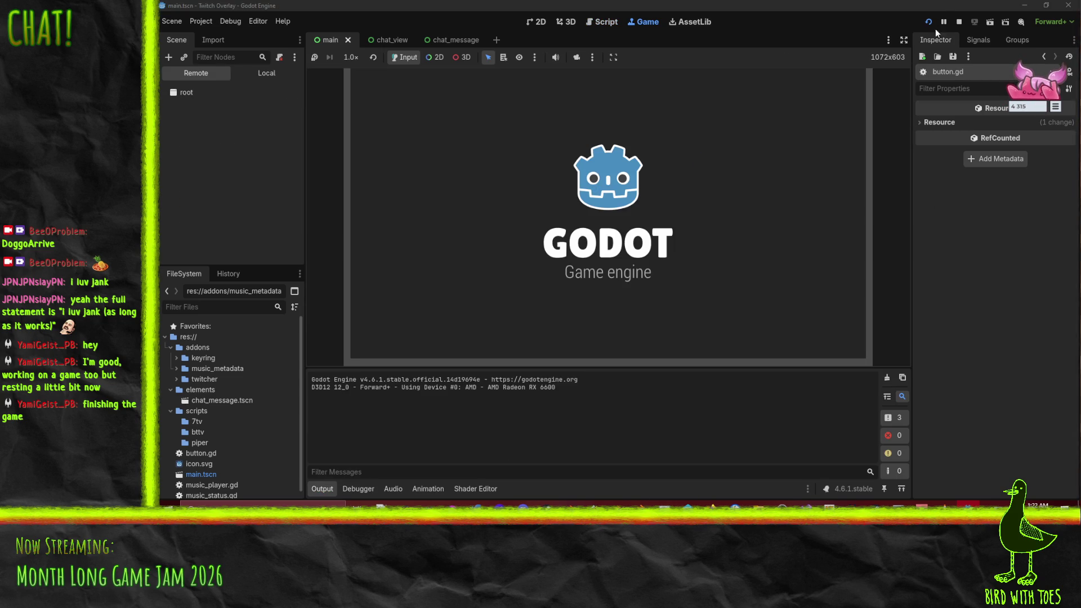
left_click(943, 23)
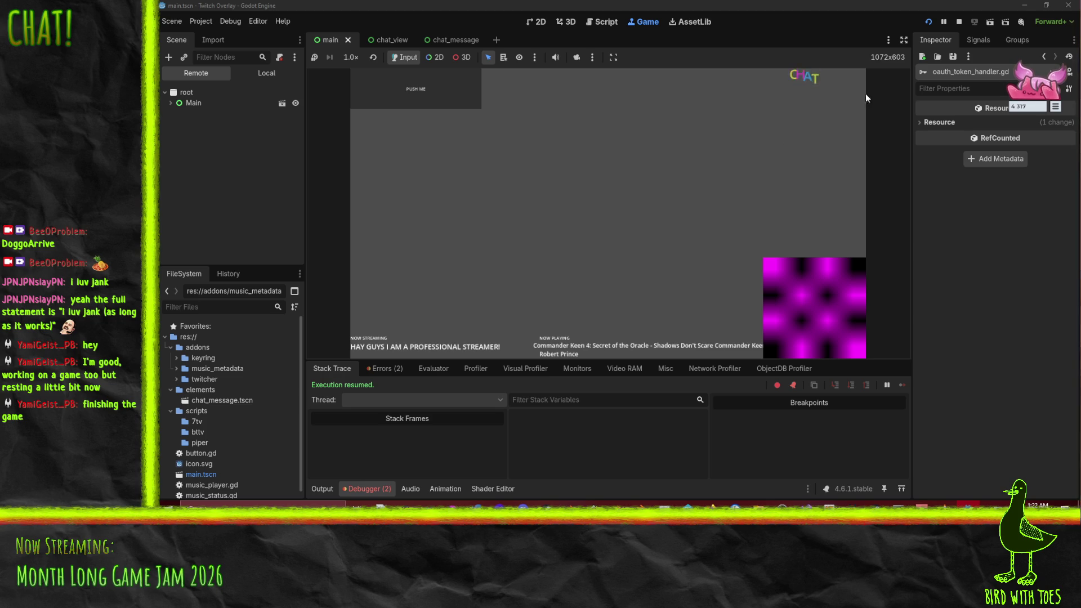
left_click(958, 21)
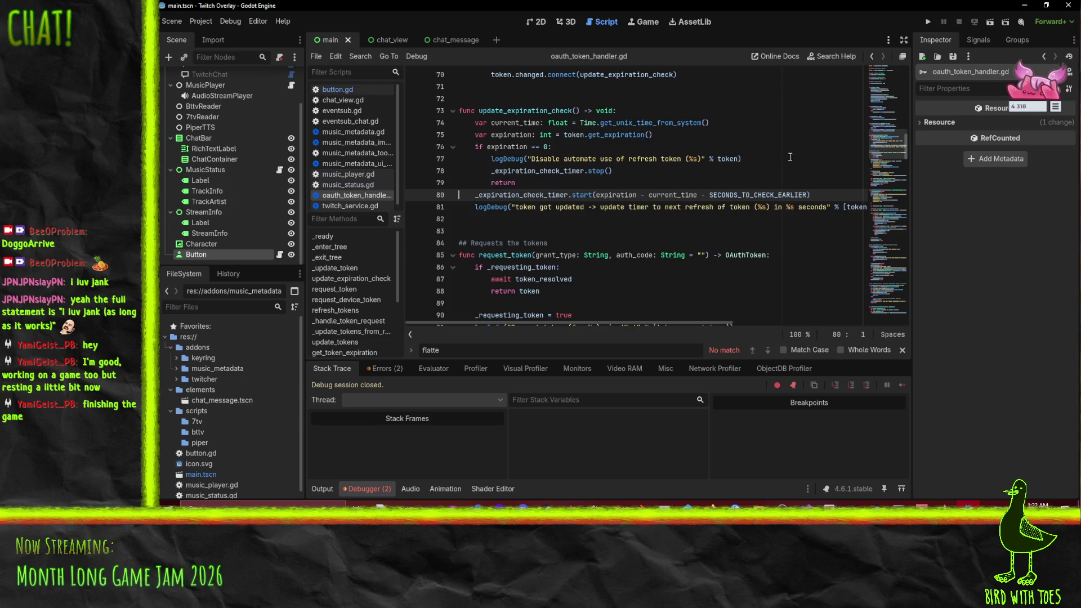
- Remove a stray space on line 81, then close oauth_token_handler.gd discarding its changes
left_click(752, 207)
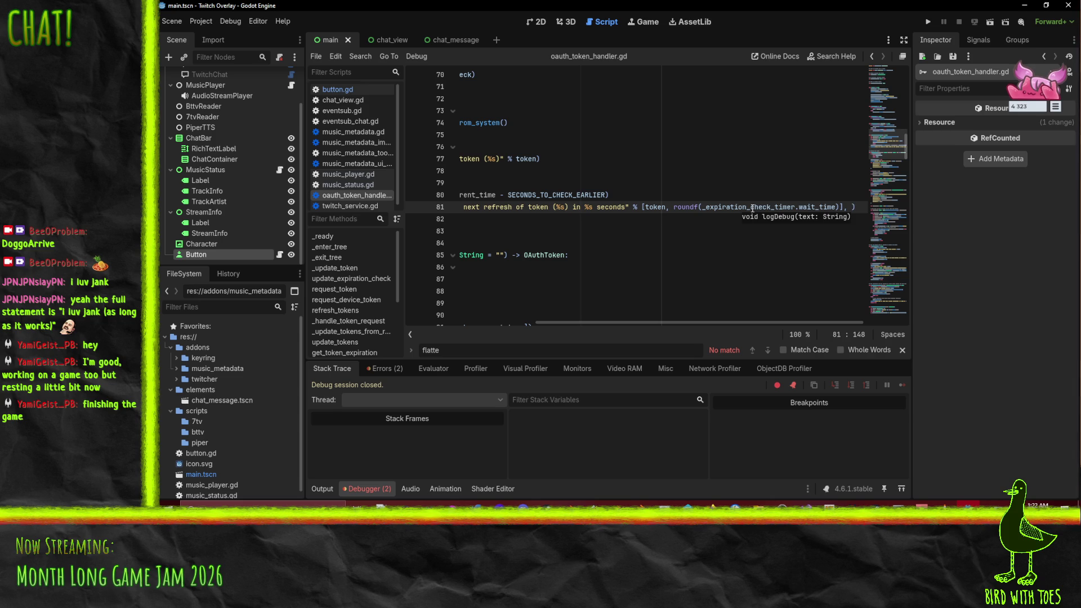
key("BackSpace")
key("Home")
key("Home")
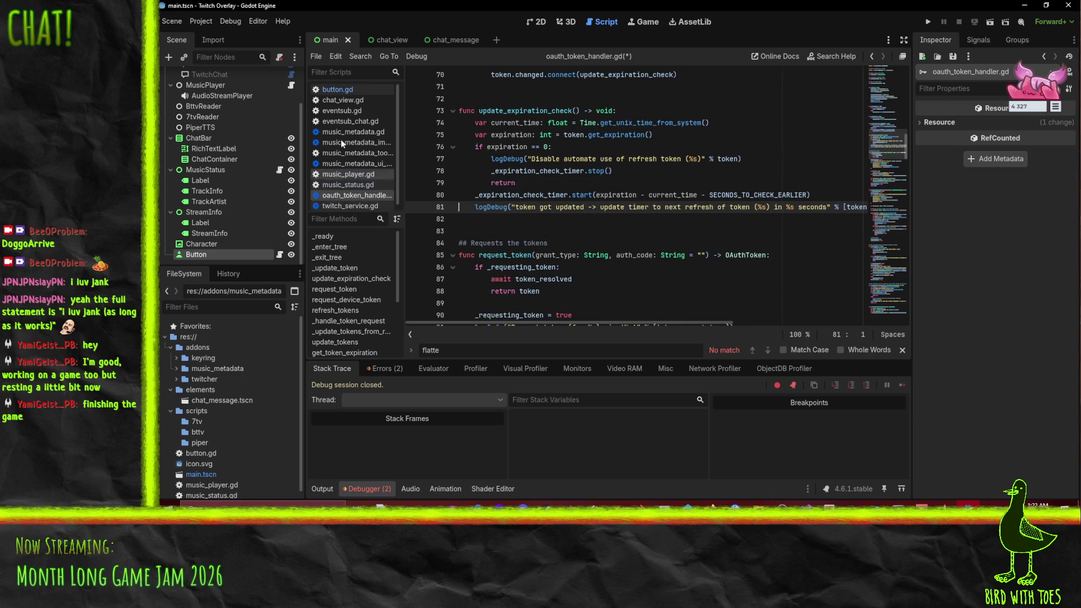
key("ctrl+w")
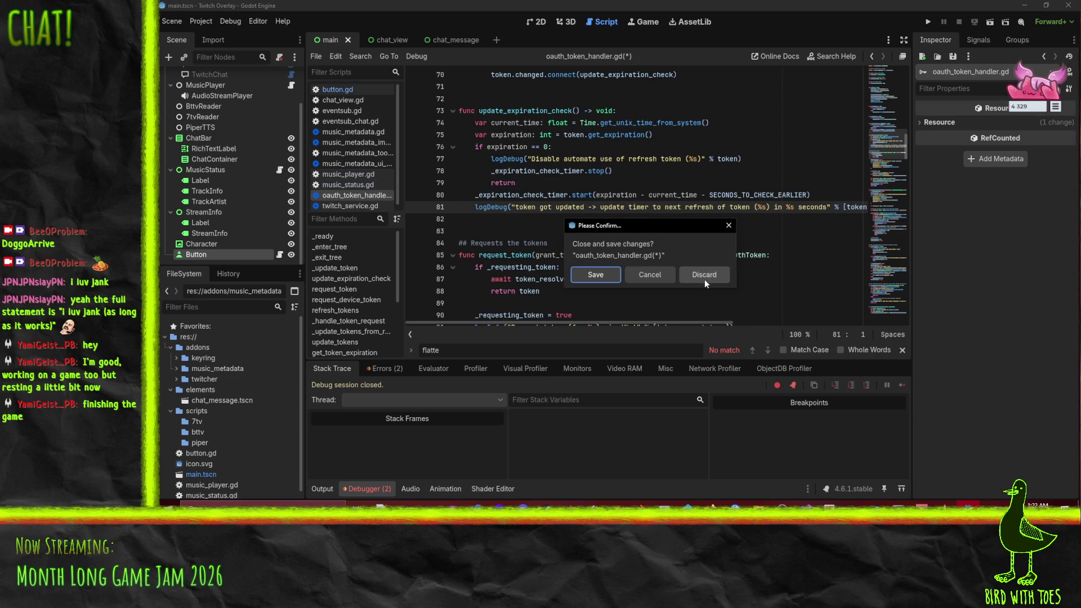
left_click(692, 280)
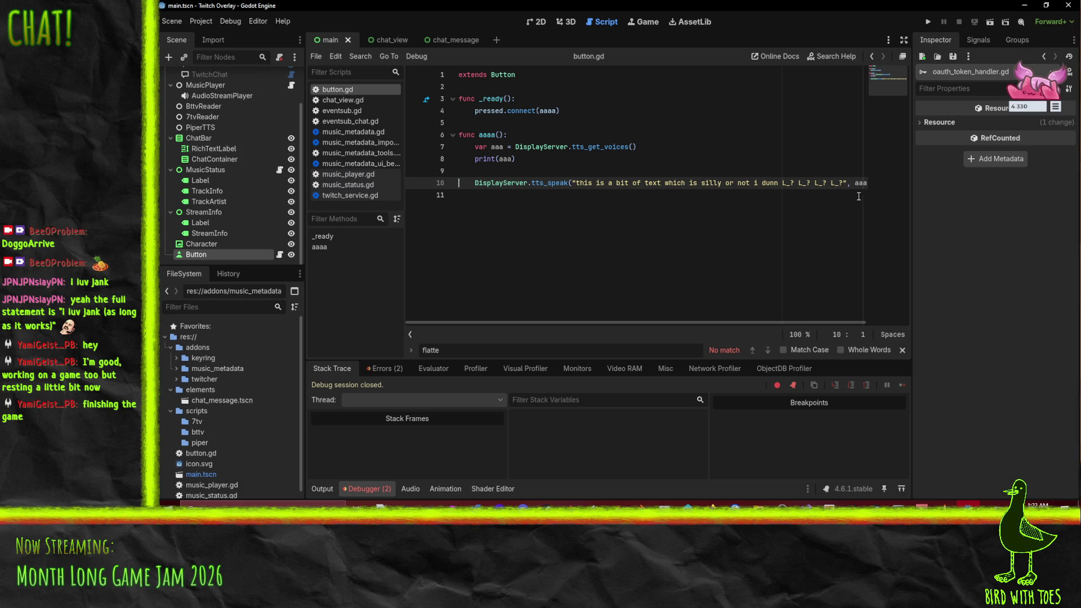
- Pass aaa[0]["id"] with volume 100, pitch 2, rate 2, splitting the tts_speak call over two lines
type("[0][\"id\"]")
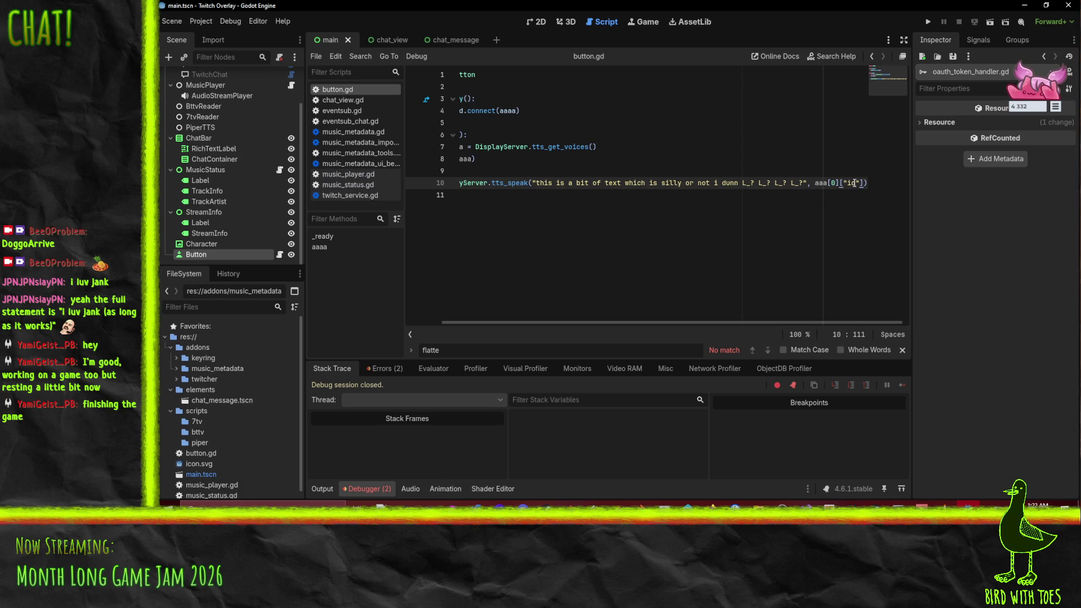
type(",")
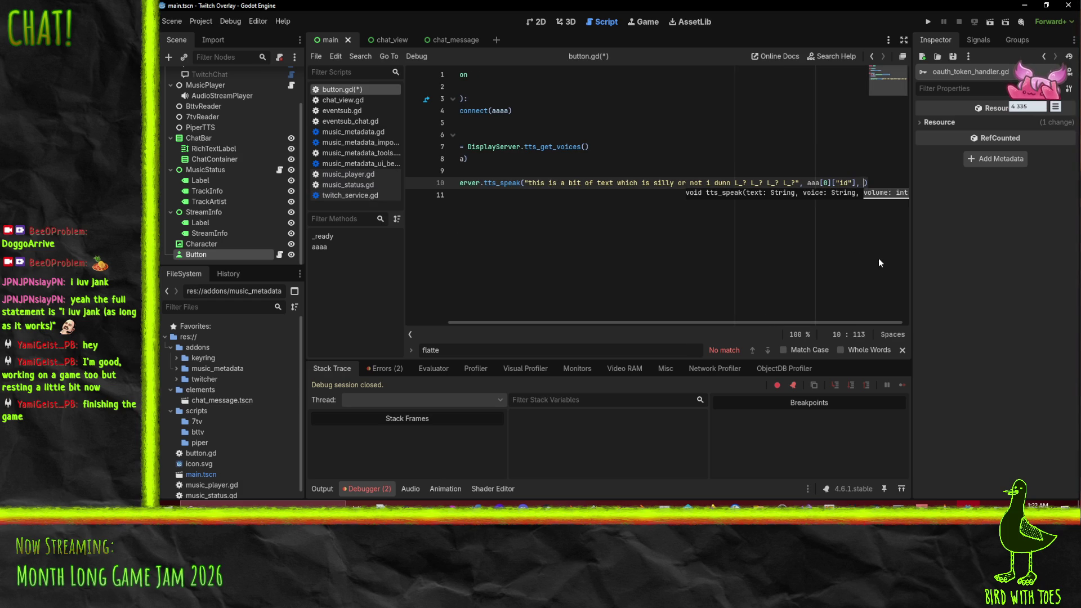
type("100")
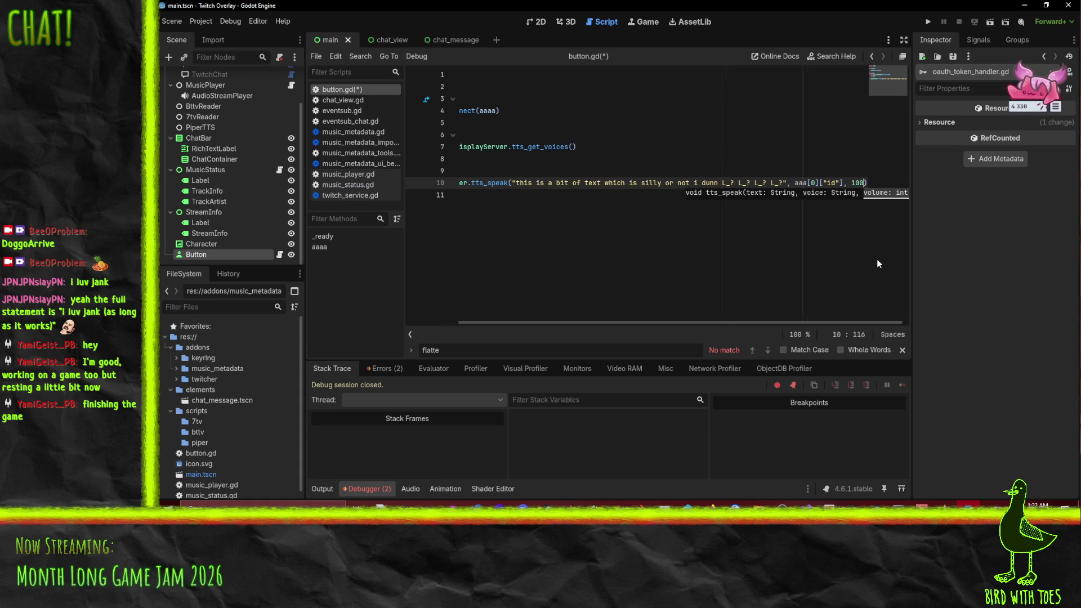
type(", ")
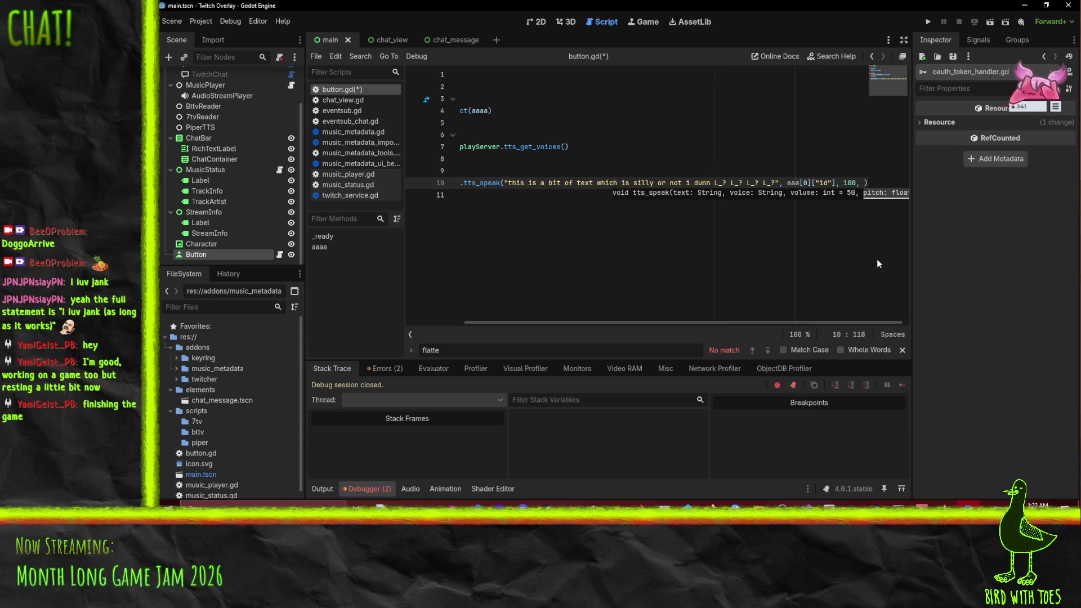
type("2, ")
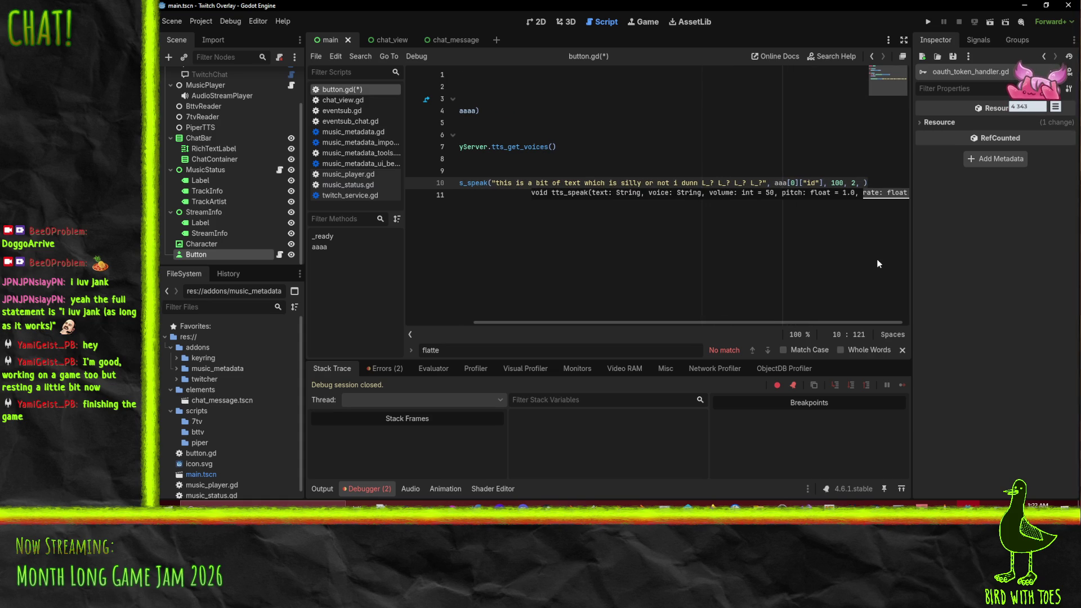
type("2,")
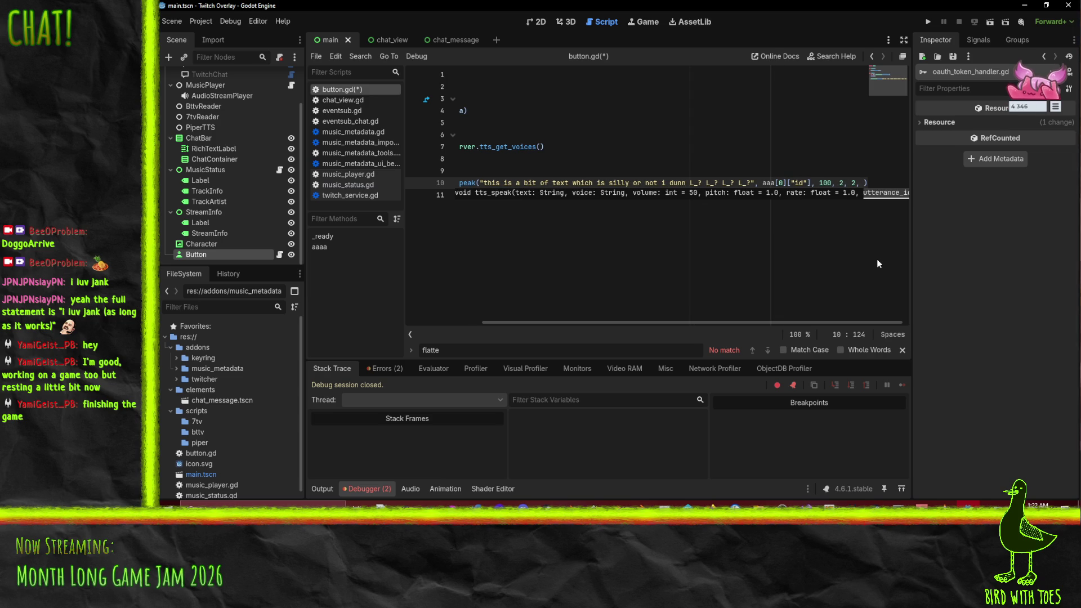
key("Home")
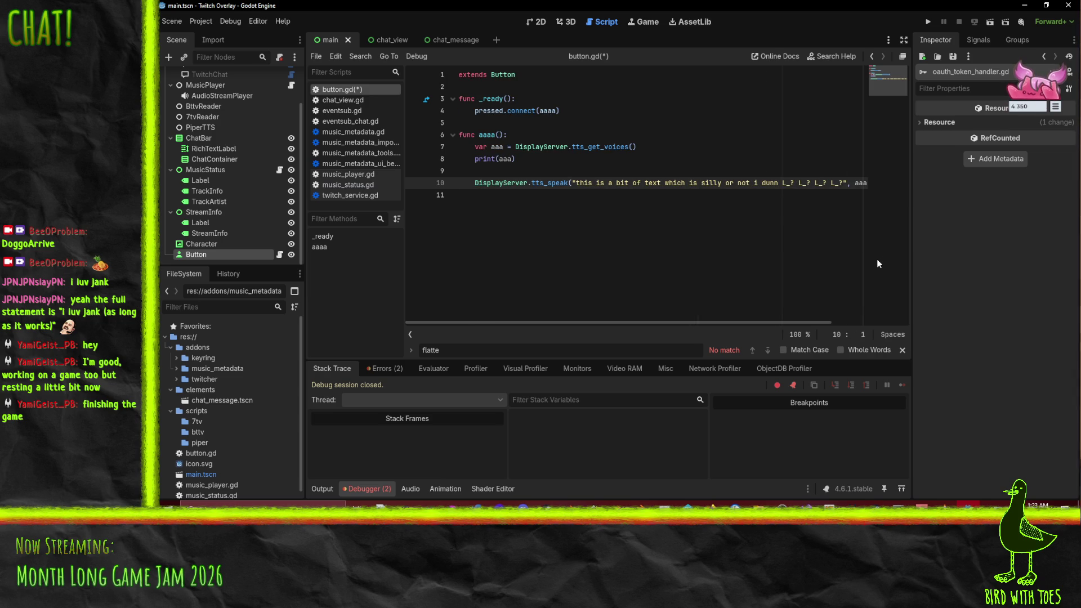
left_click(852, 182)
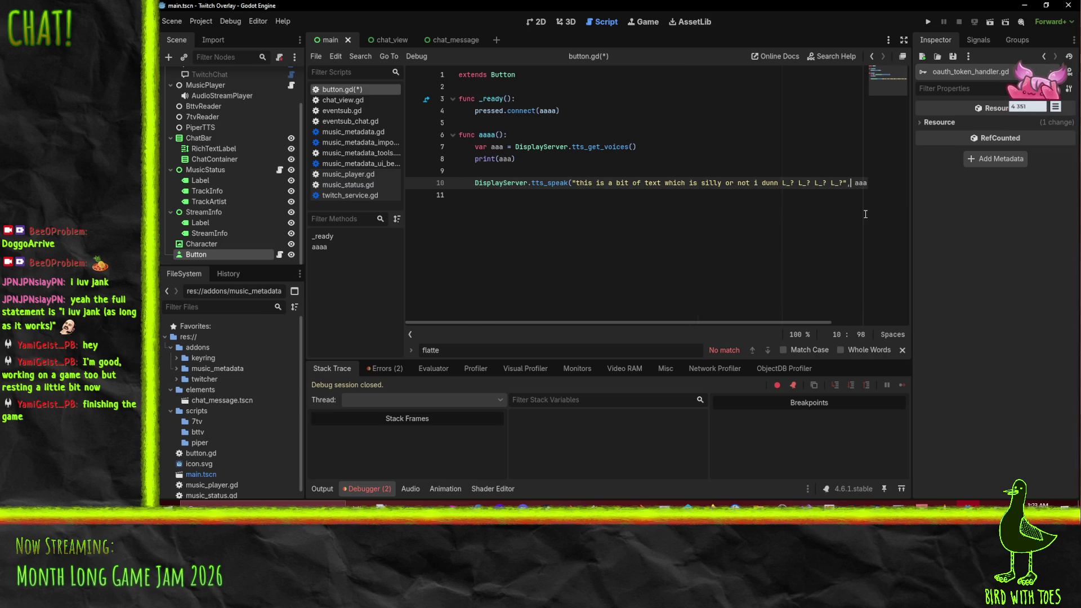
key("Return")
key("Left")
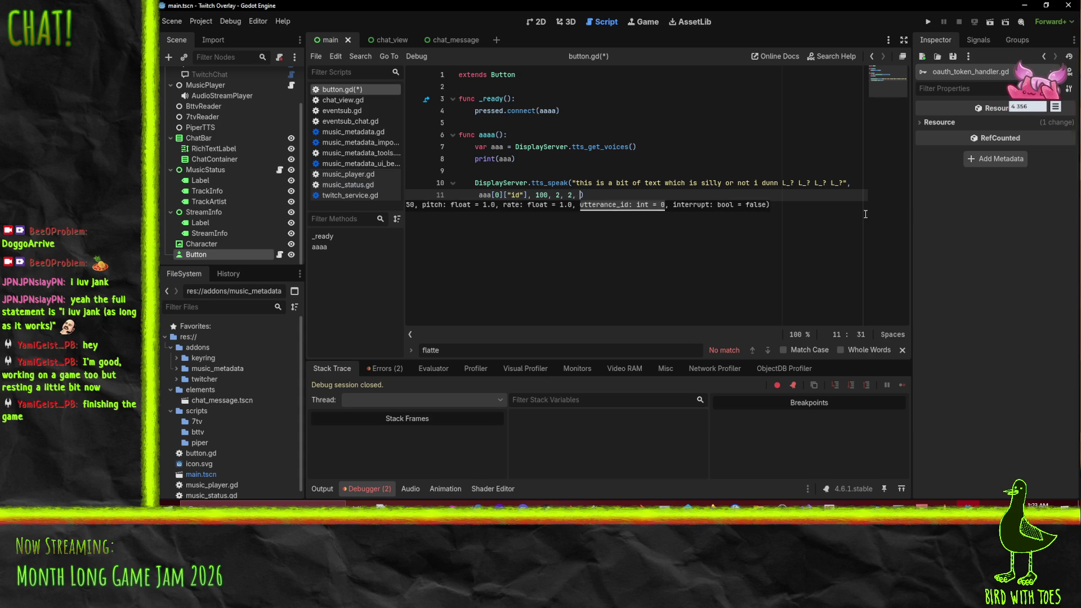
key("BackSpace")
key("BackSpace")
left_click(498, 194)
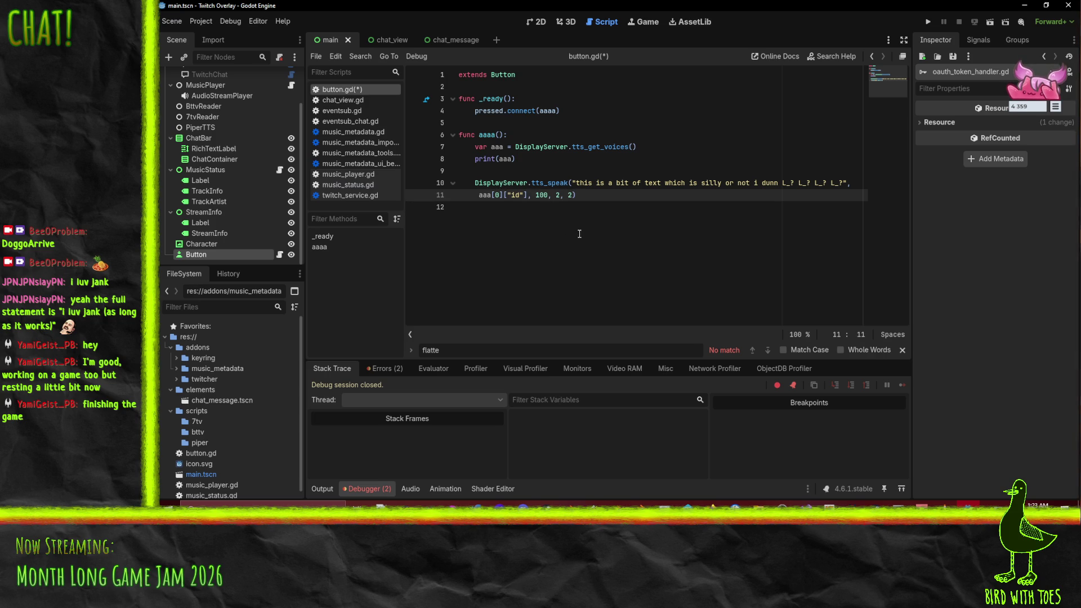
left_click(584, 170)
- Save button.gd, show the Output log, run and stop the overlay, then relaunch and resume it
key("ctrl+s")
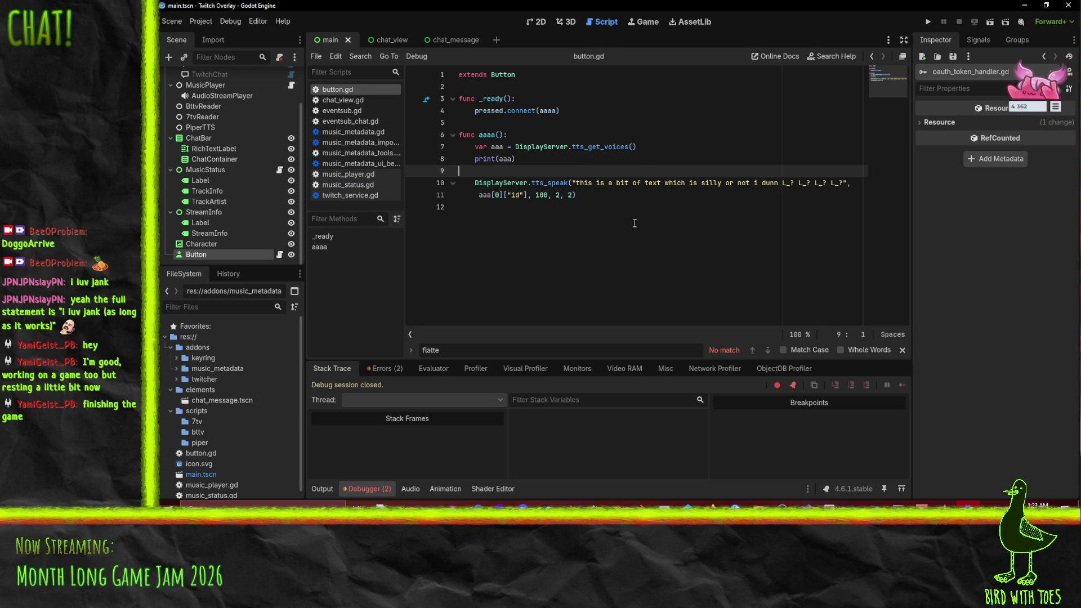
left_click(329, 490)
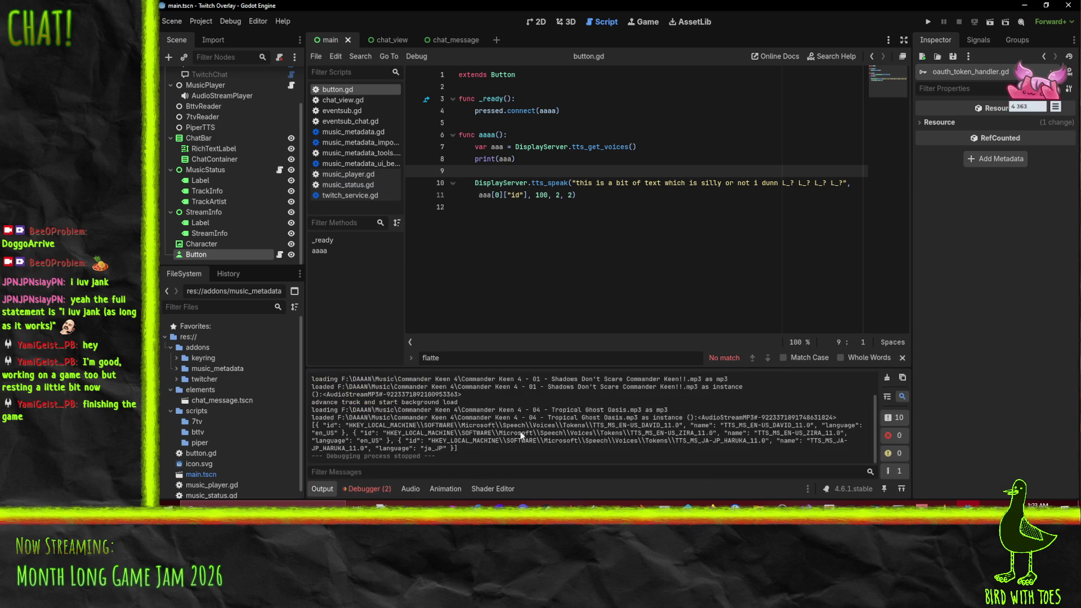
key("F5")
key("F8")
left_click(822, 195)
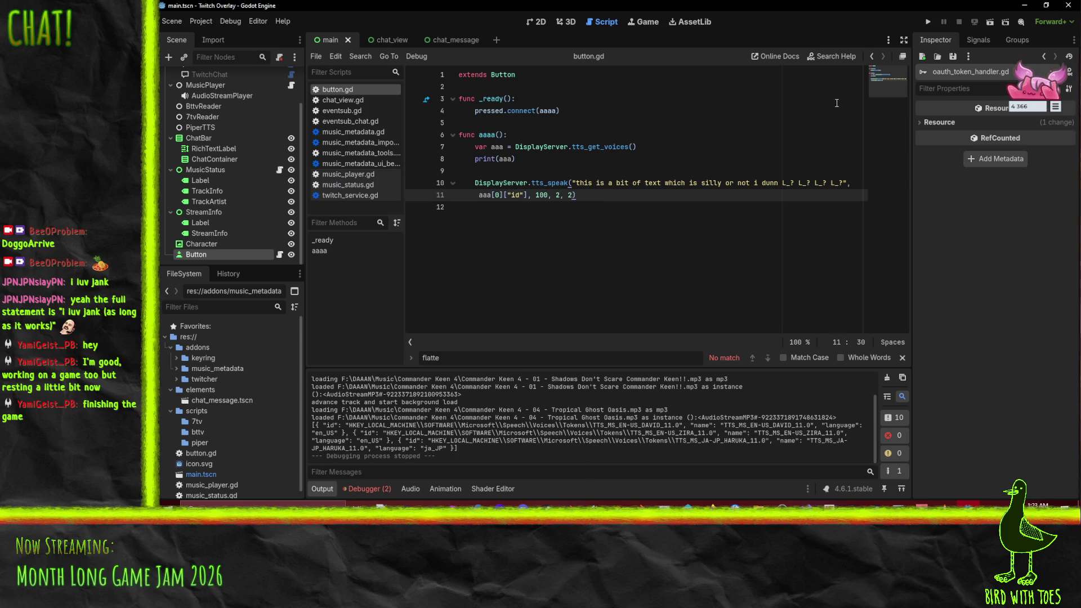
key("F5")
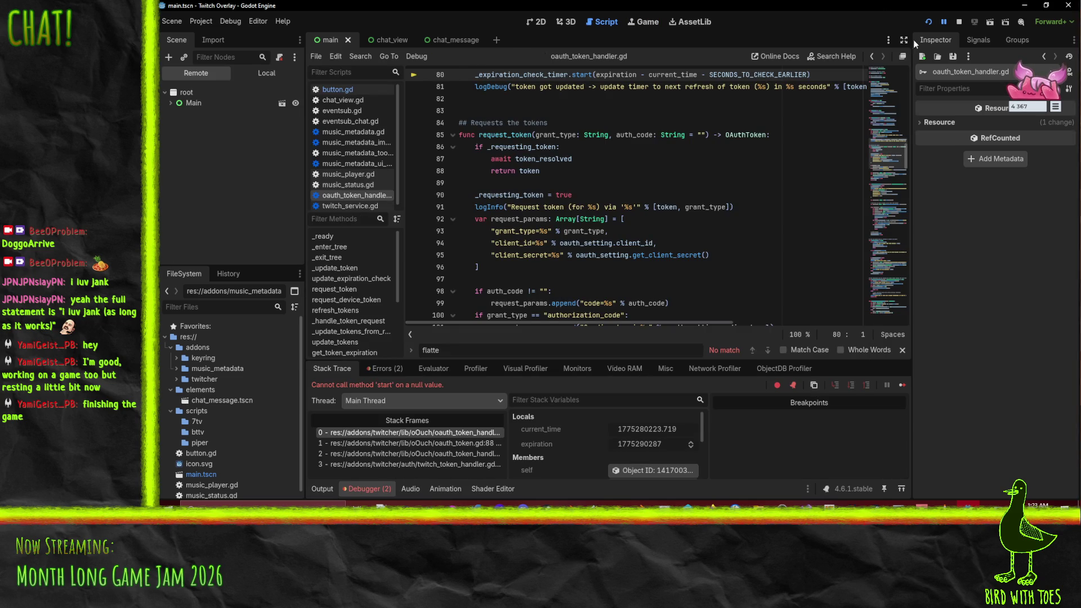
left_click(945, 21)
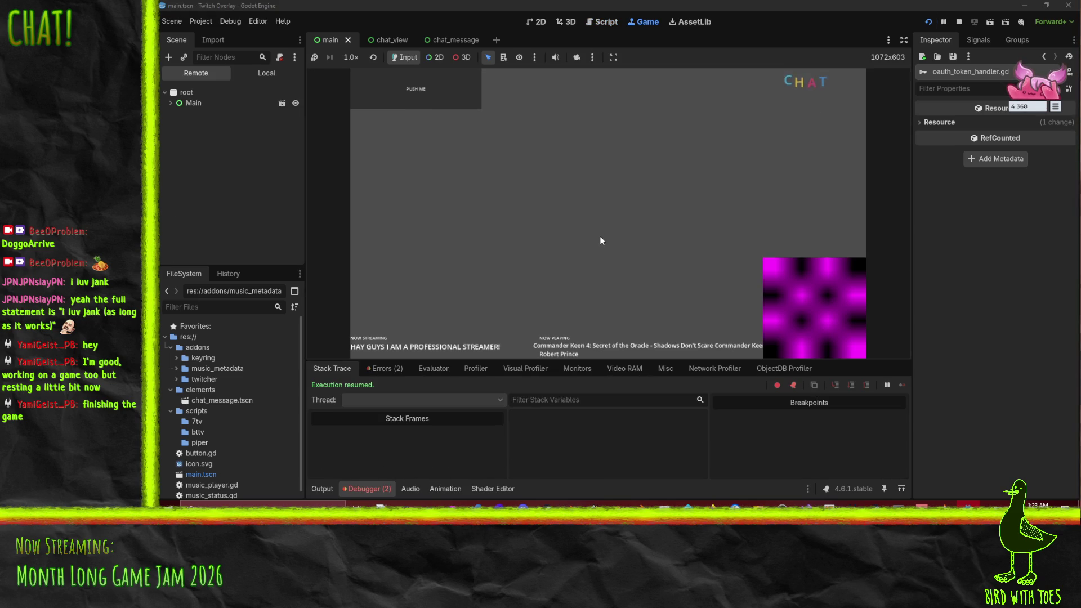
- Press PUSH ME twice in the running overlay, then stop the game
left_click(433, 108)
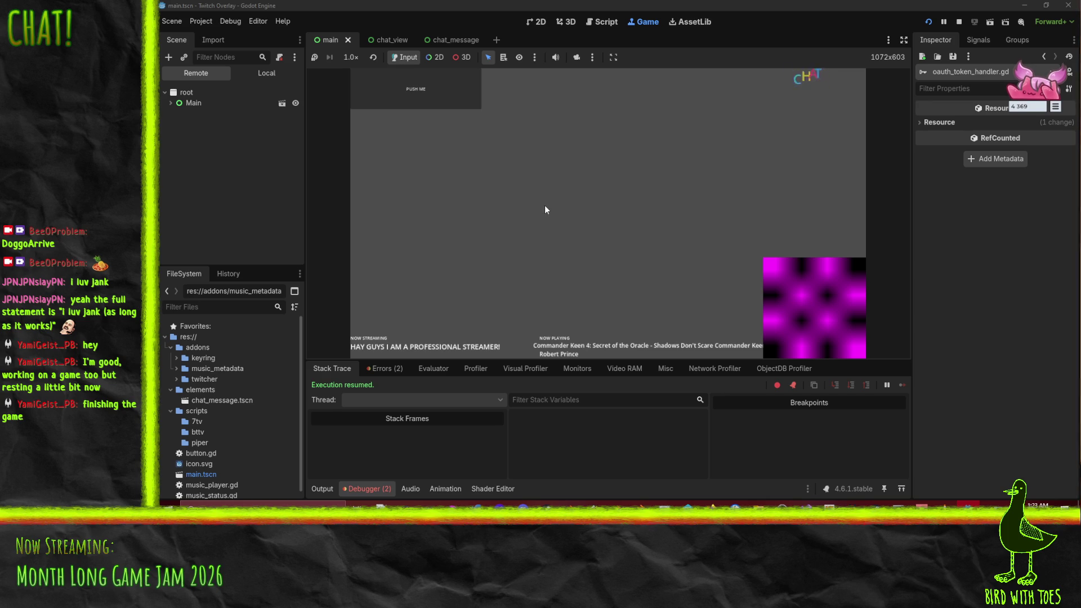
left_click(410, 76)
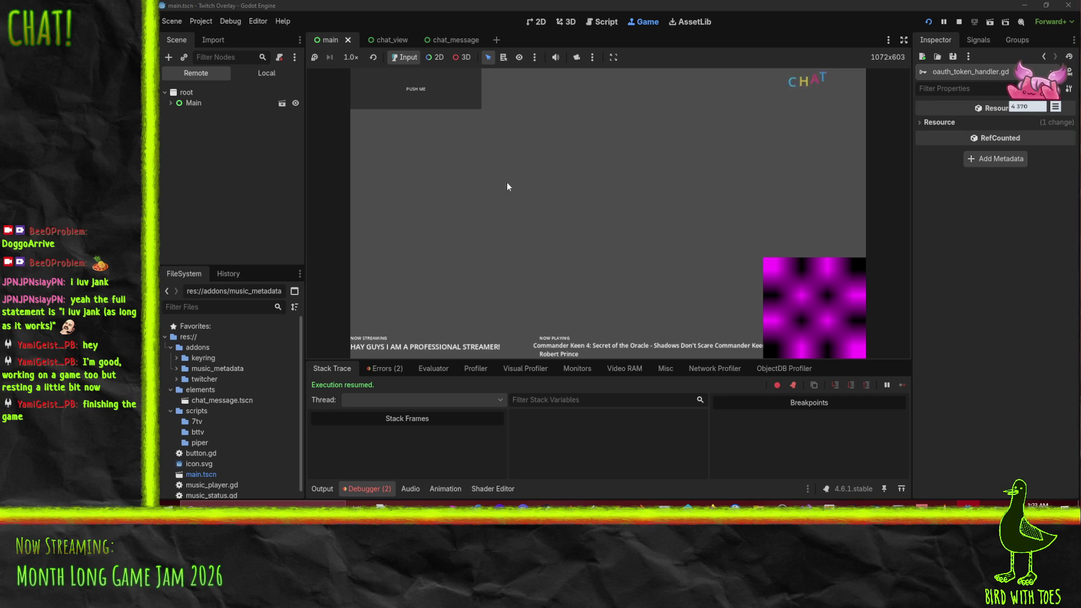
left_click(958, 22)
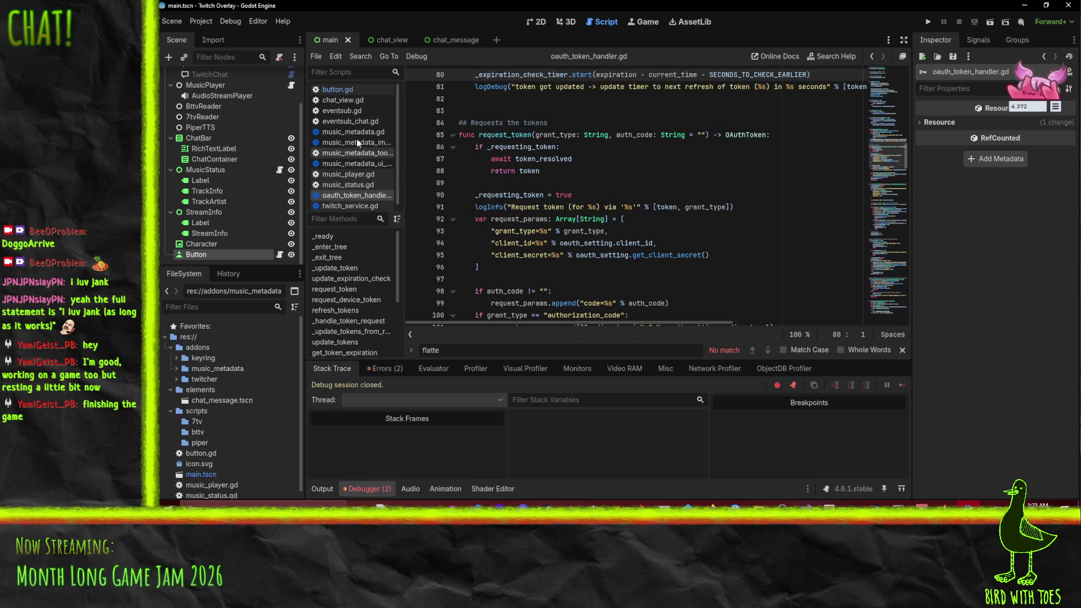
- Set the button.gd tts_speak arguments to 200, 5, 1, 0, true and run the project
left_click(338, 89)
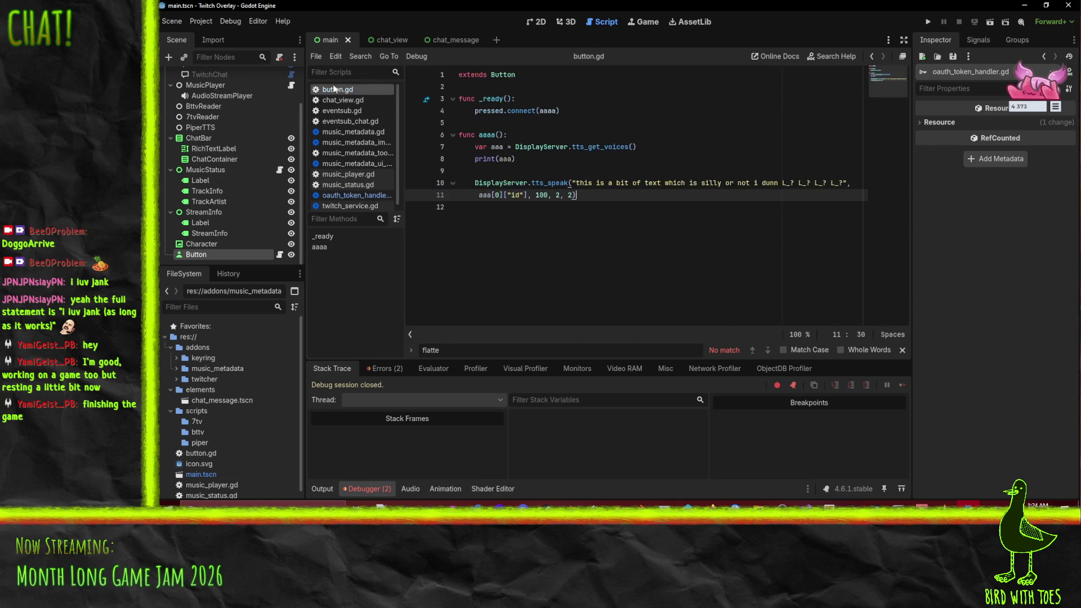
left_click(737, 188)
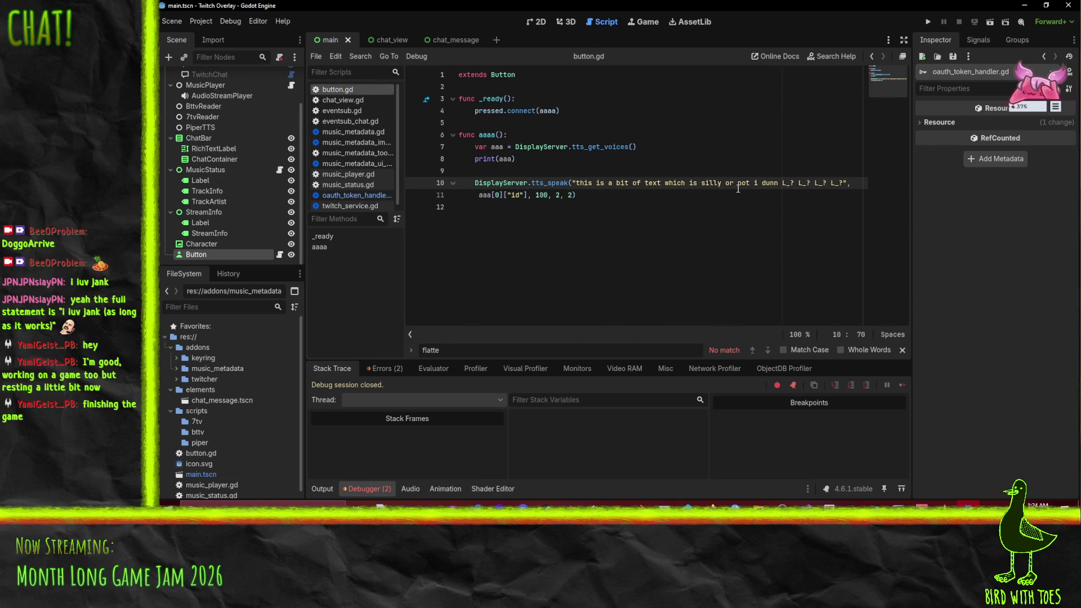
key("Down")
key("Left")
type(", ")
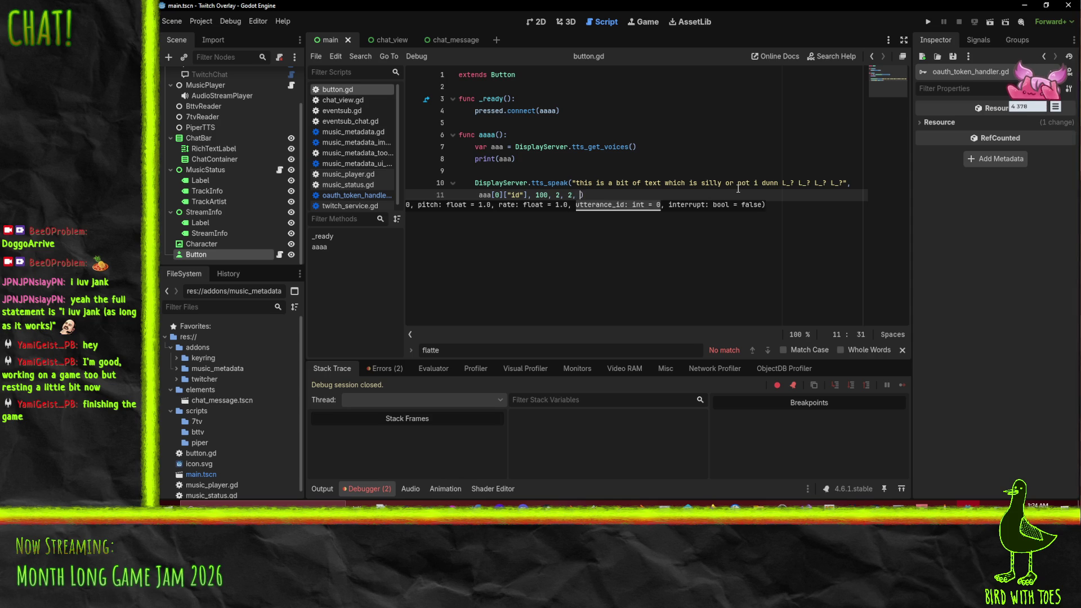
type("0, ")
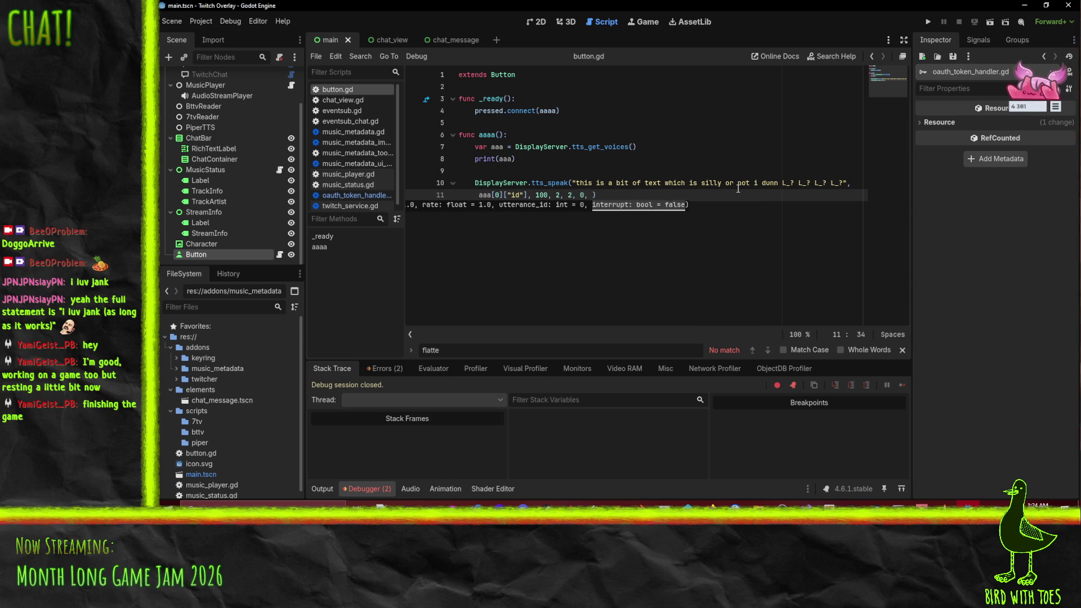
type("true")
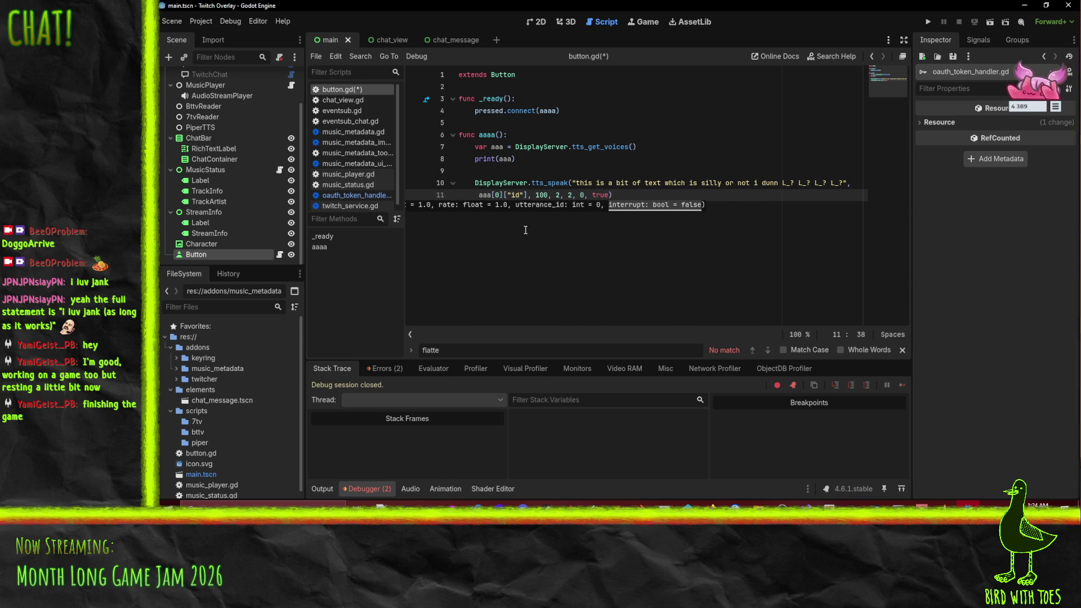
left_click(532, 194)
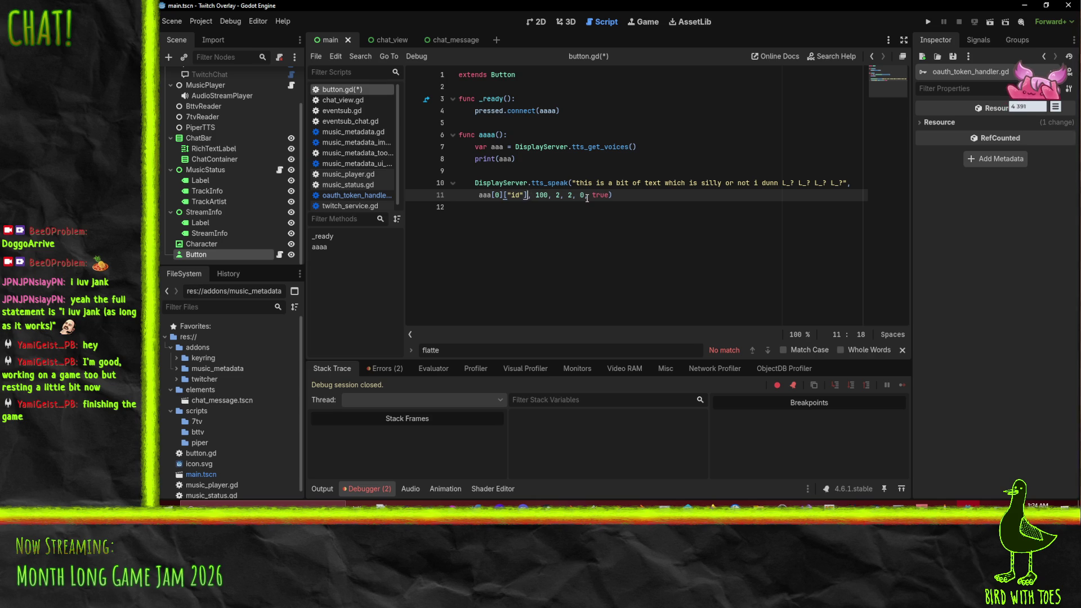
key("BackSpace")
type(",")
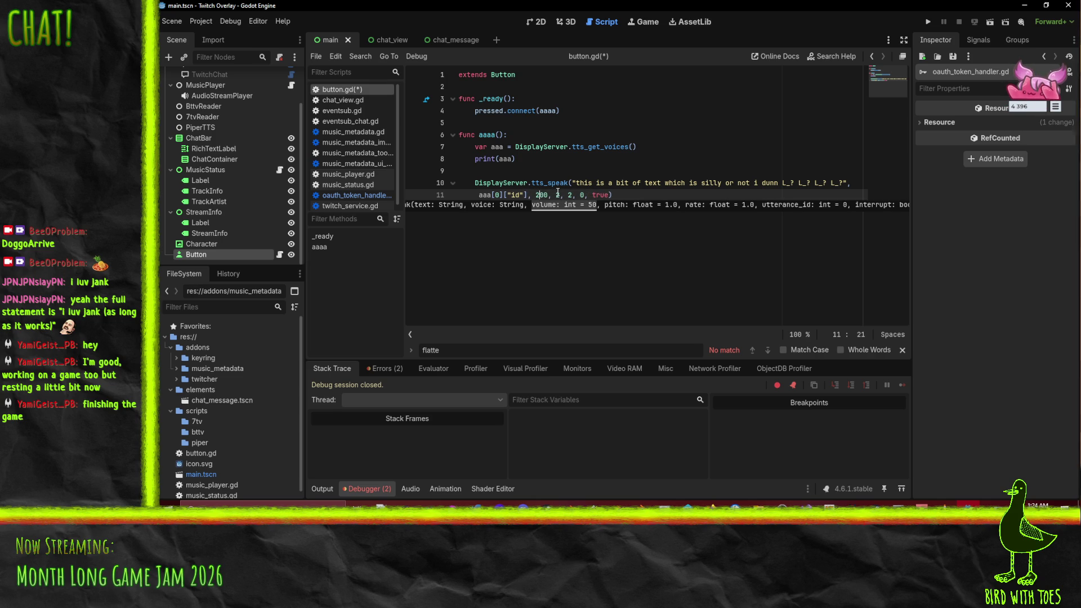
left_click(564, 194)
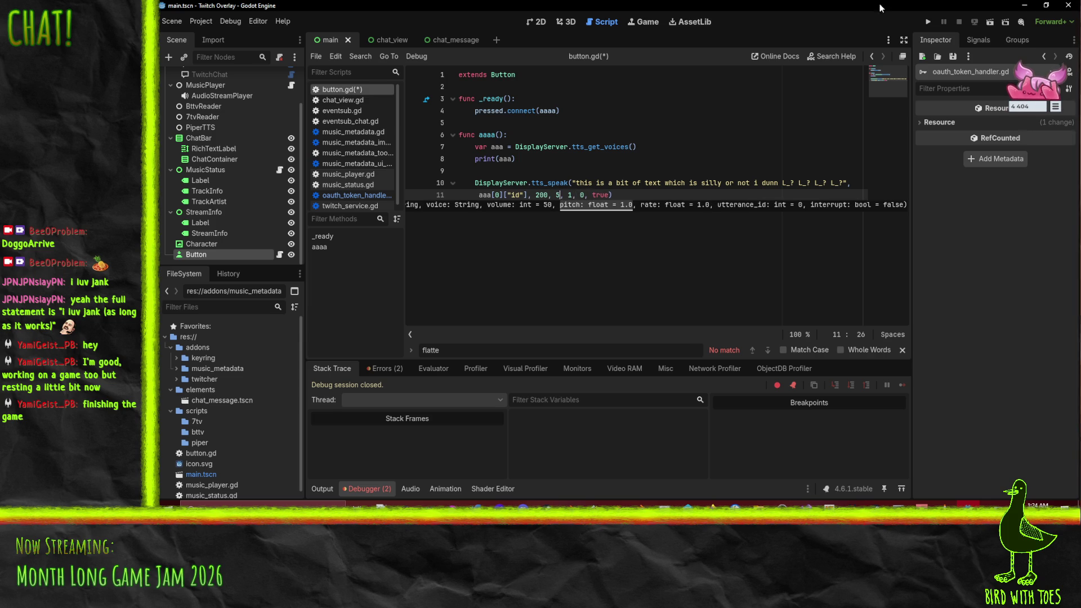
left_click(928, 22)
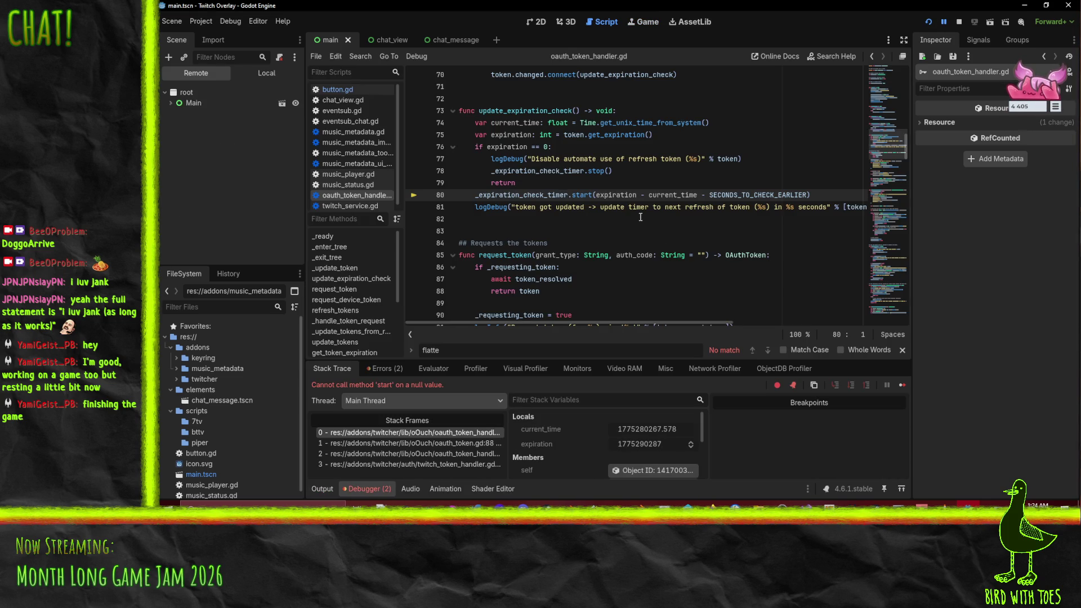
- Resume past the debugger break, press PUSH ME, and stop the game
left_click(945, 23)
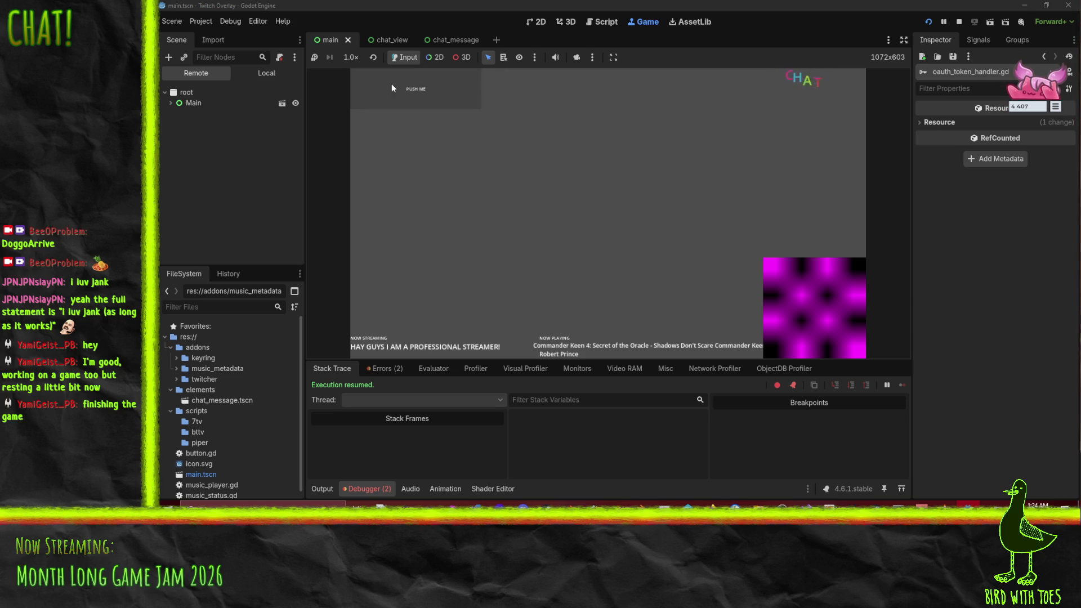
left_click(421, 98)
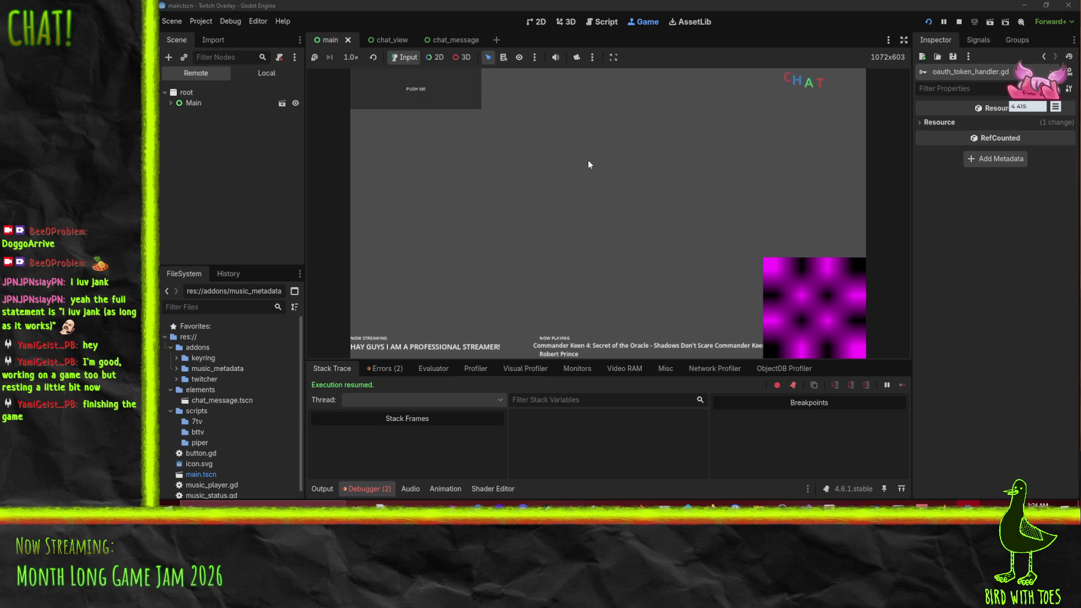
left_click(958, 22)
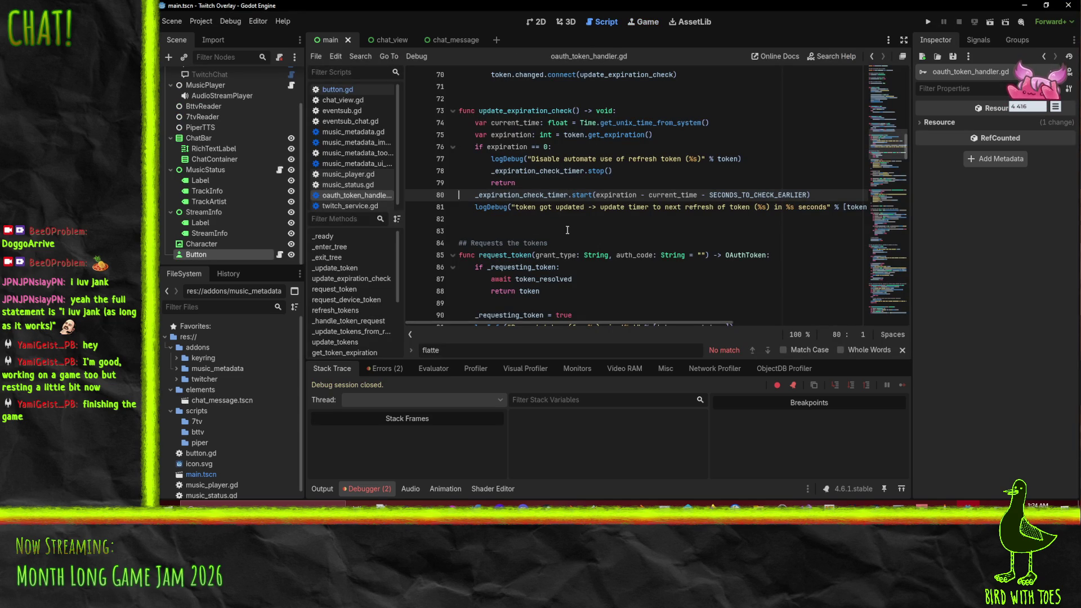
left_click(338, 89)
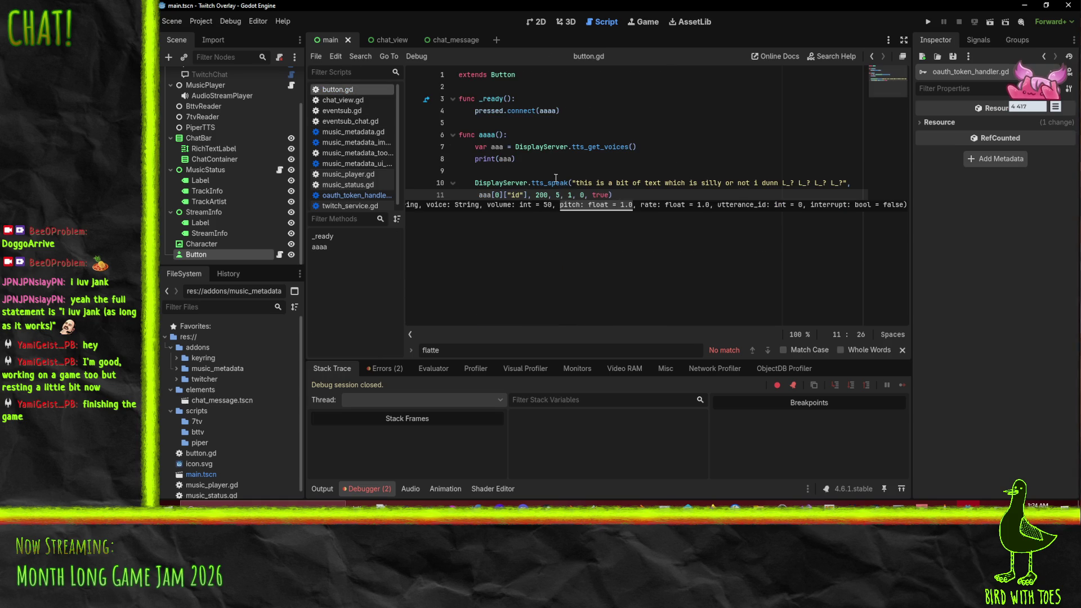
left_click_drag(574, 182, 825, 183)
left_click(607, 189)
left_click_drag(575, 183, 843, 183)
type("777777777777777777777777777777777777")
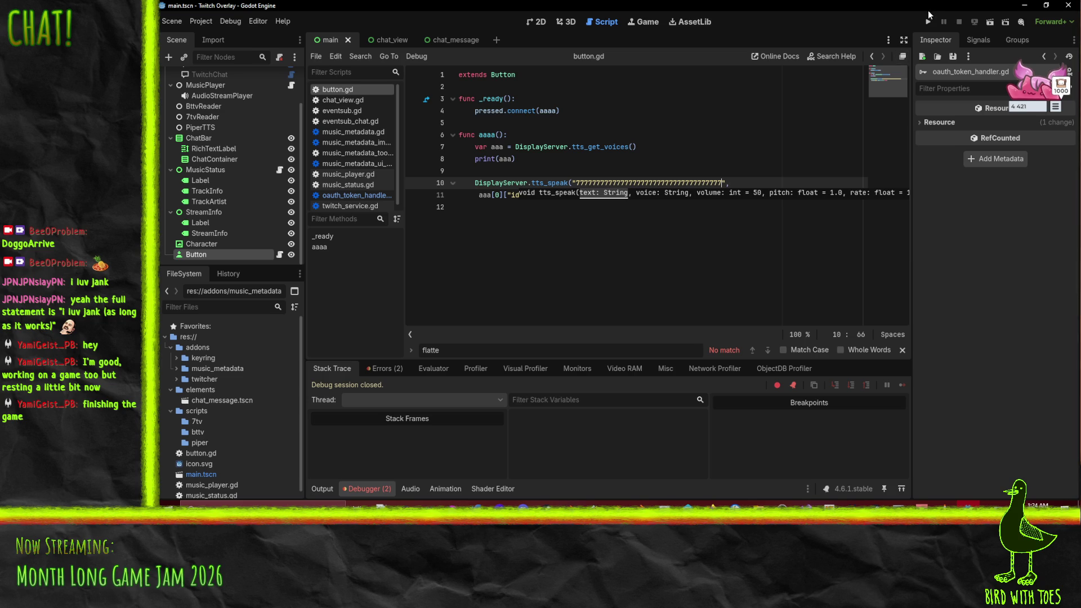
left_click(927, 18)
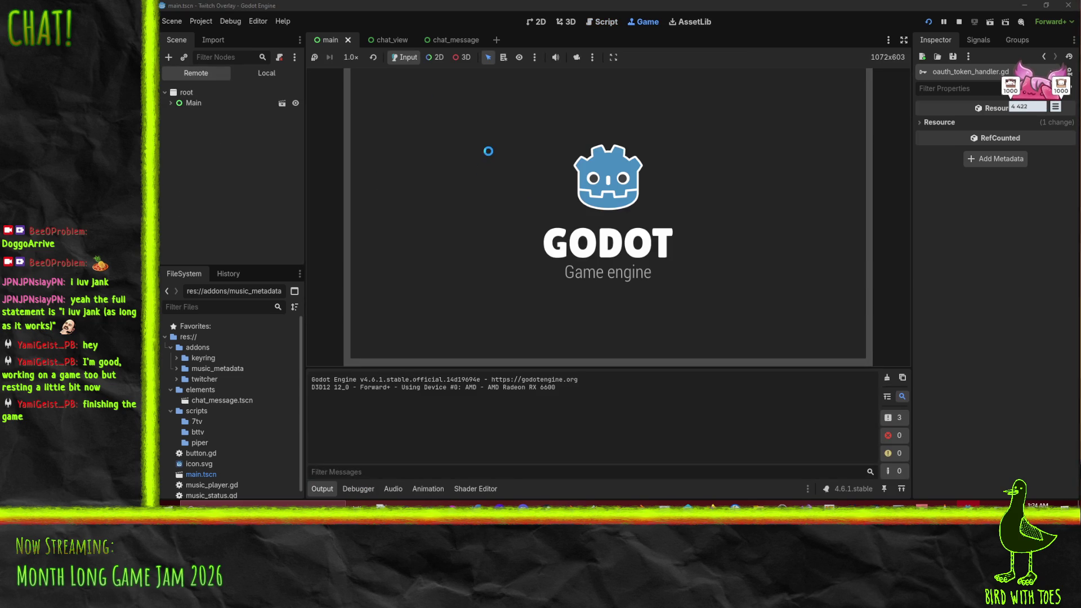
left_click(947, 24)
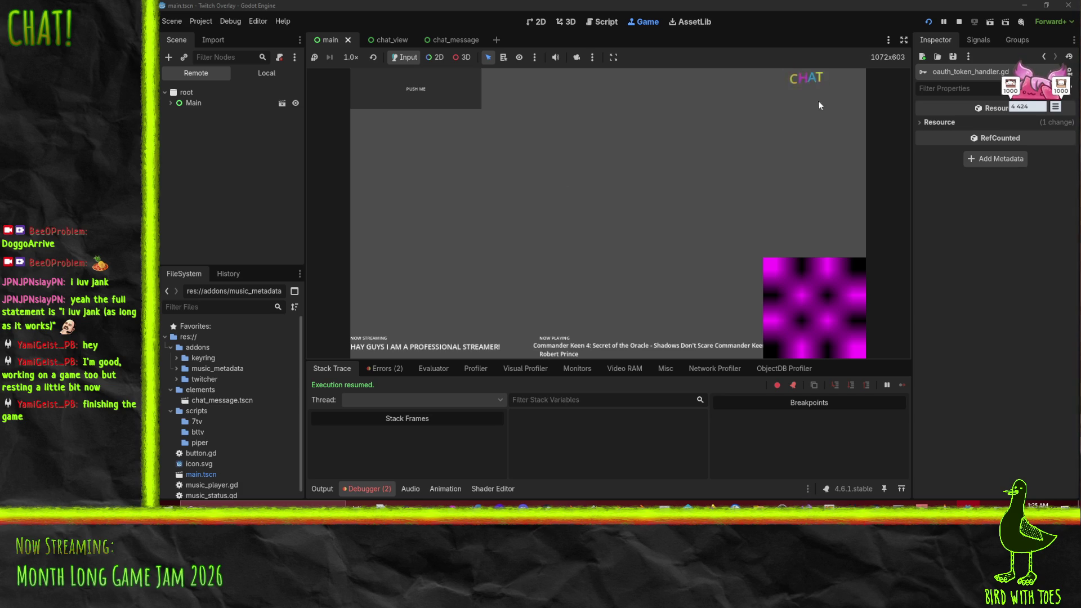
left_click(959, 21)
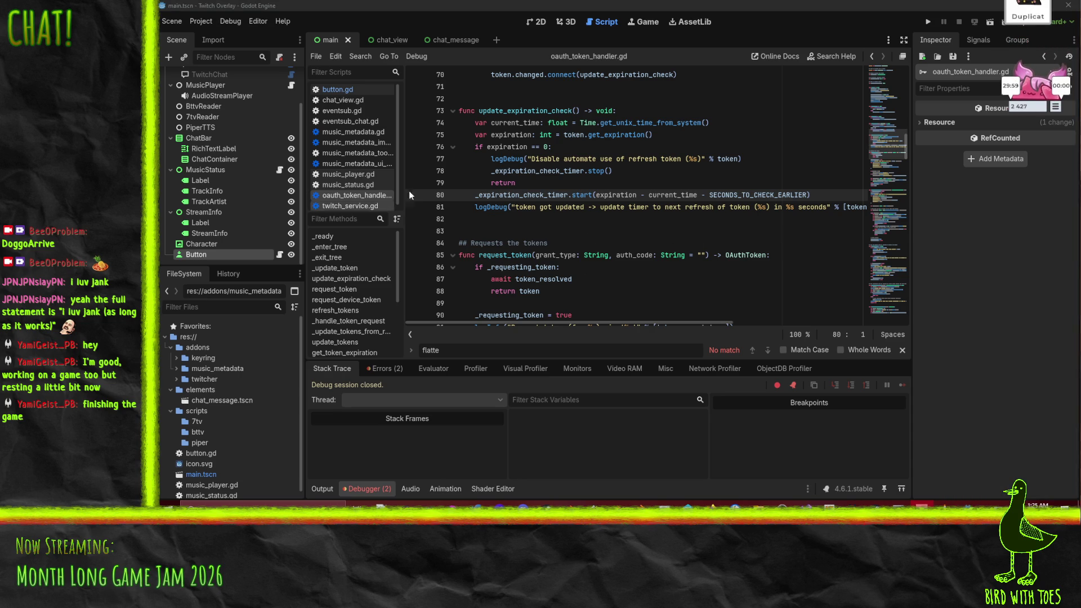
scroll(409, 195, "up", 3)
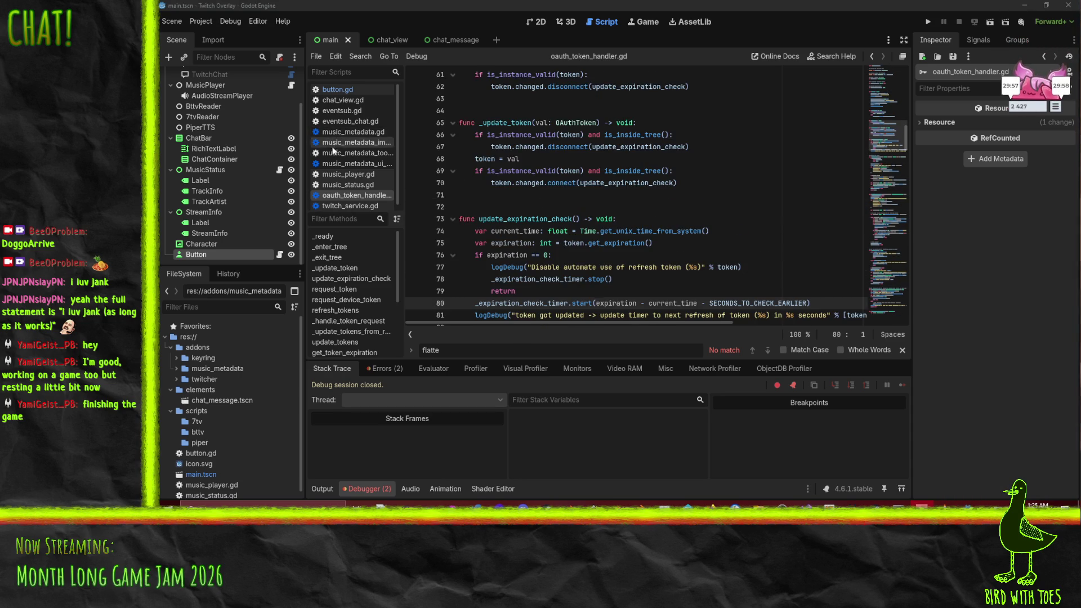
- Return to button.gd, cancelling an accidental node deletion prompt
left_click(338, 89)
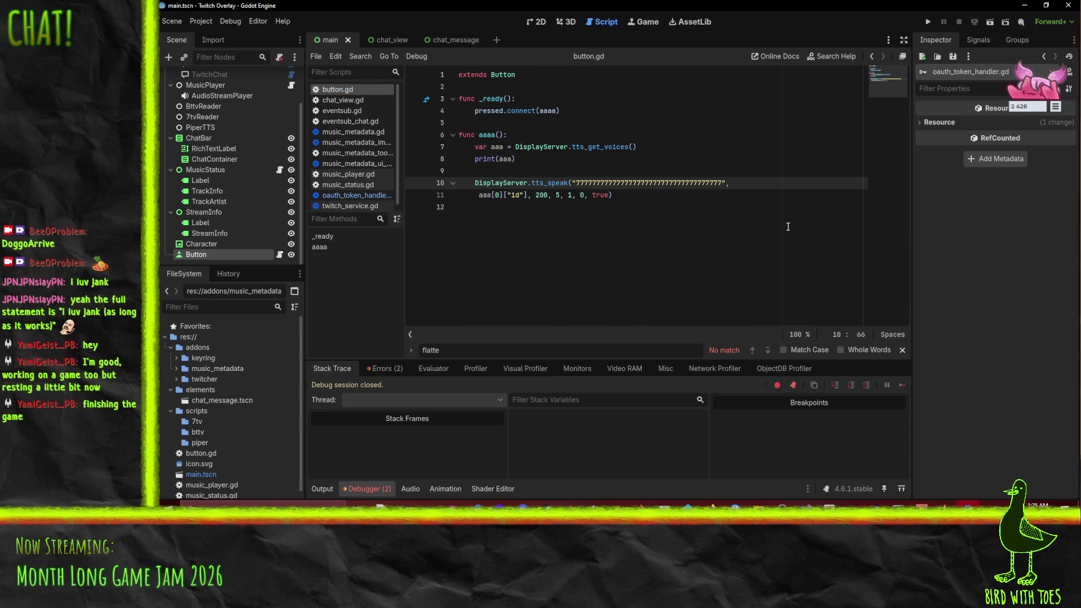
left_click(569, 172)
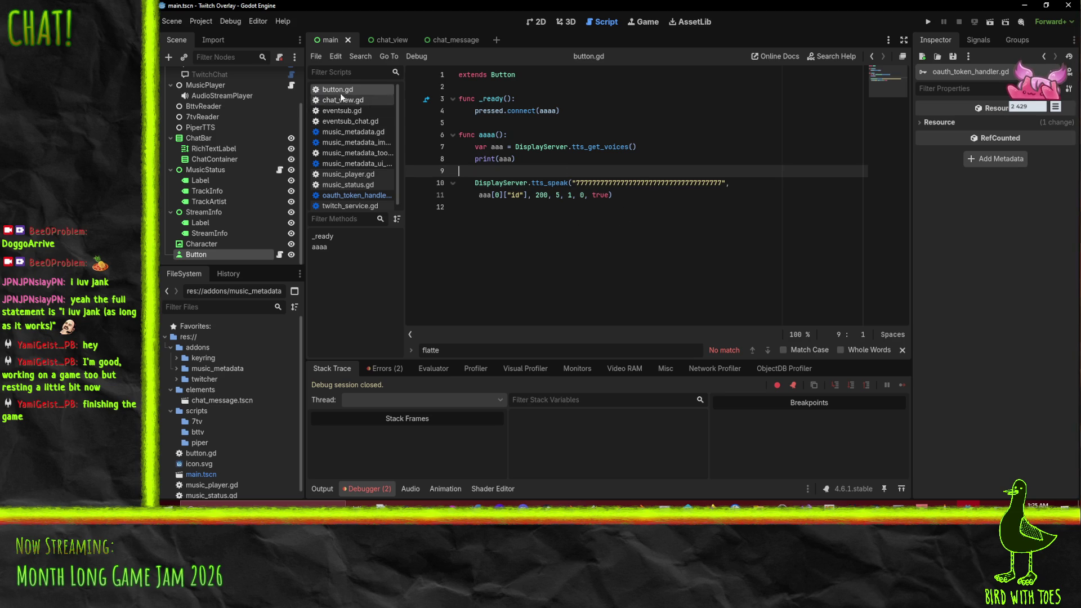
key("Delete")
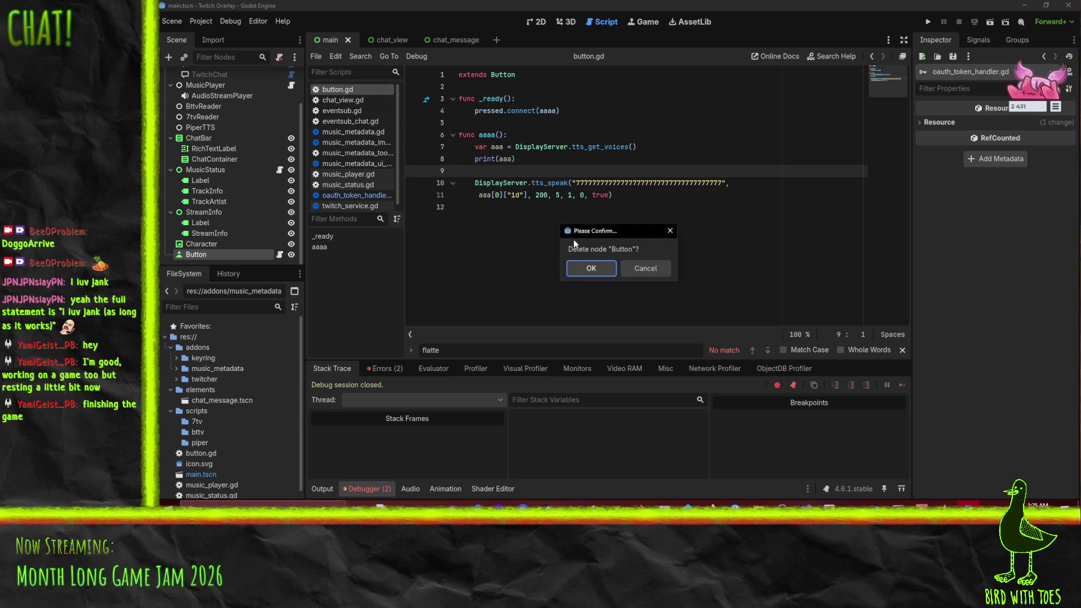
left_click(643, 267)
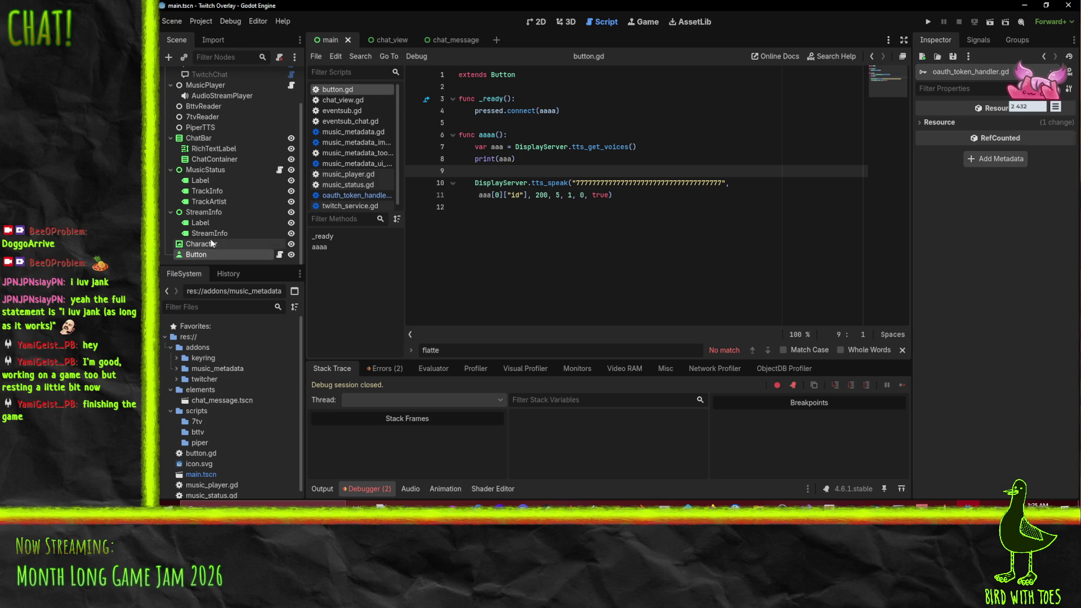
- Delete the Button node from the scene tree, save main.tscn, and return to the 2D view
left_click(198, 254)
key("Delete")
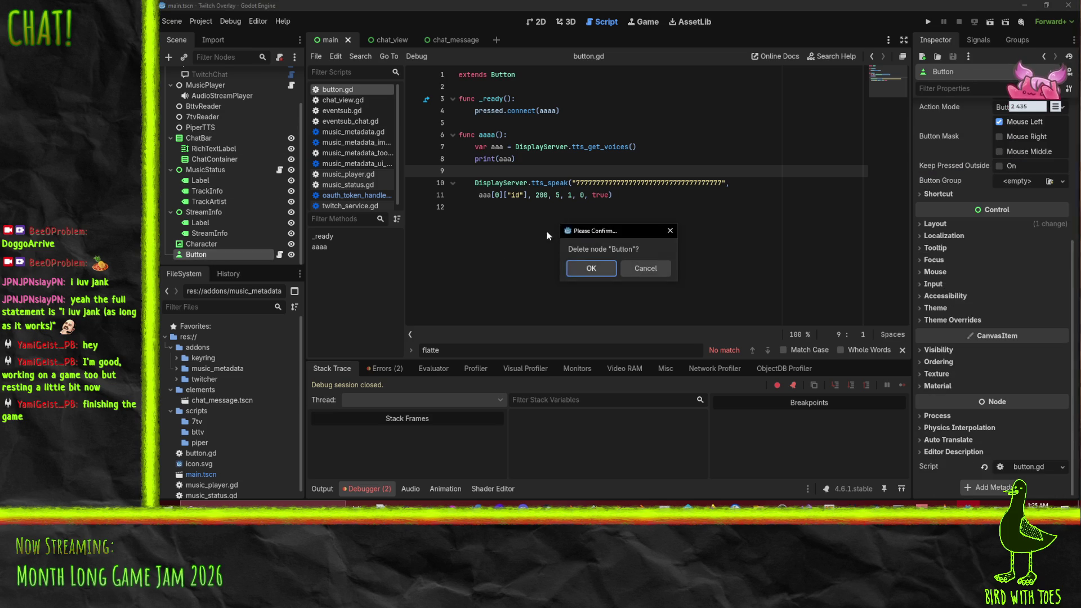
left_click(591, 267)
left_click(601, 157)
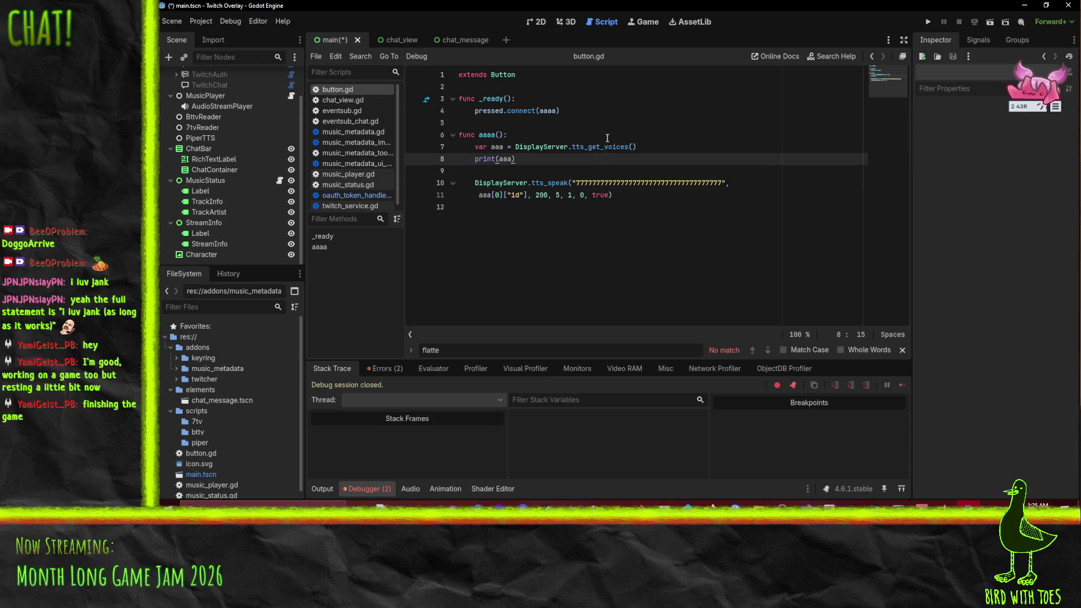
key("ctrl+s")
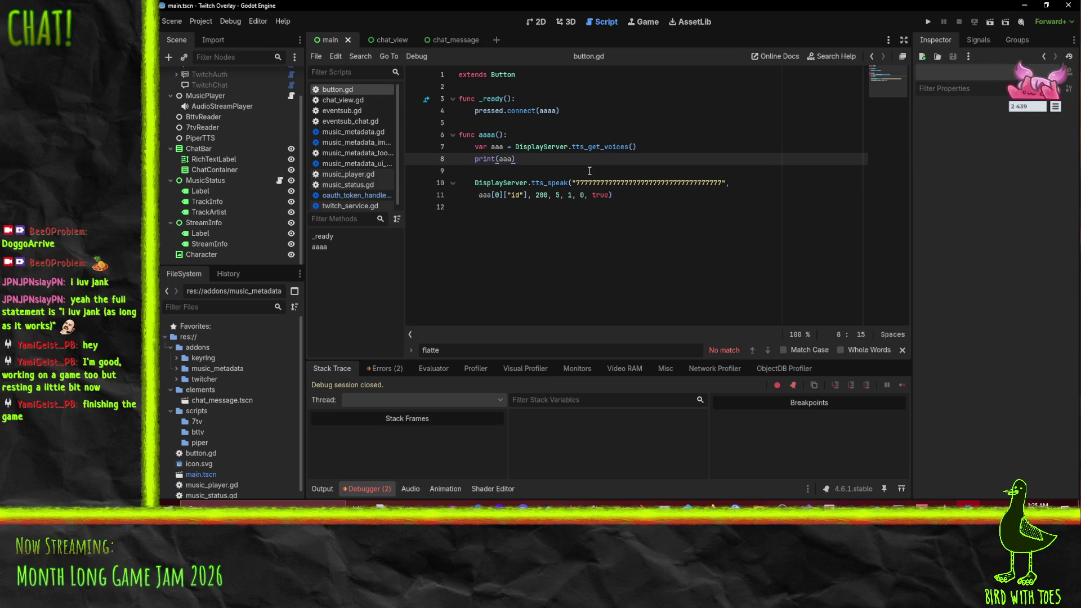
left_click(540, 21)
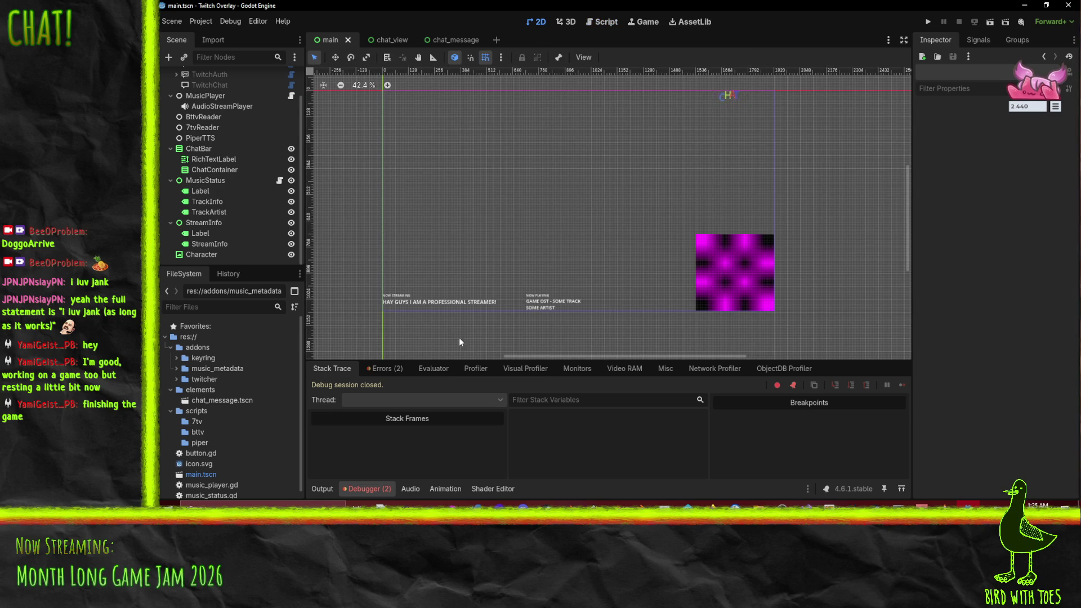
- Select the TrackInfo, NOW PLAYING and TrackArtist labels on the overlay canvas in turn
scroll(585, 311, "up", 2)
left_click(511, 296)
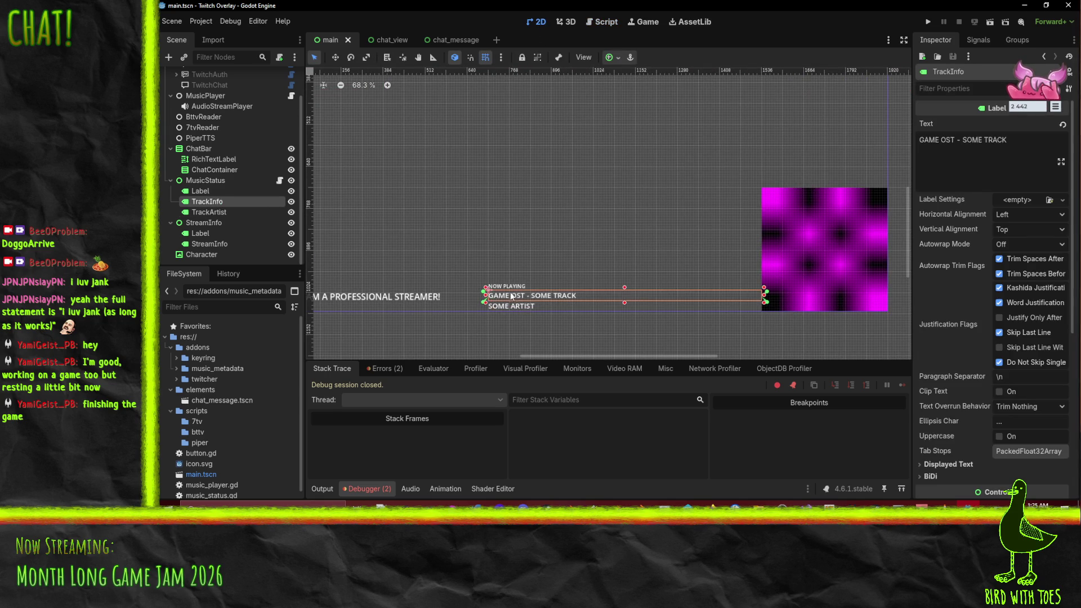
left_click(505, 285)
left_click(509, 306)
left_click(512, 287)
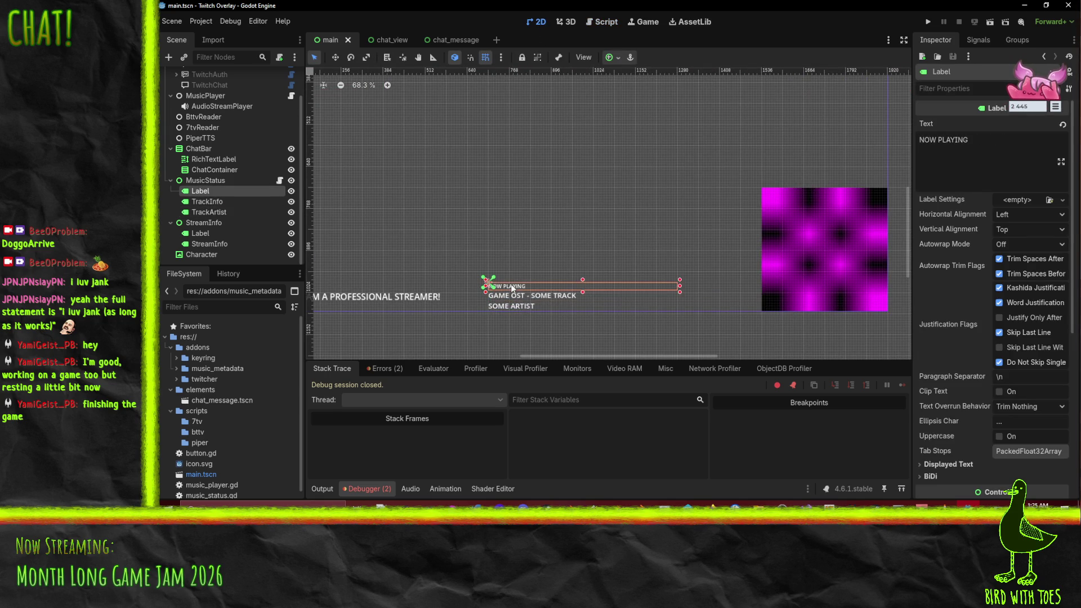
scroll(702, 183, "left", 5)
scroll(702, 184, "down", 2)
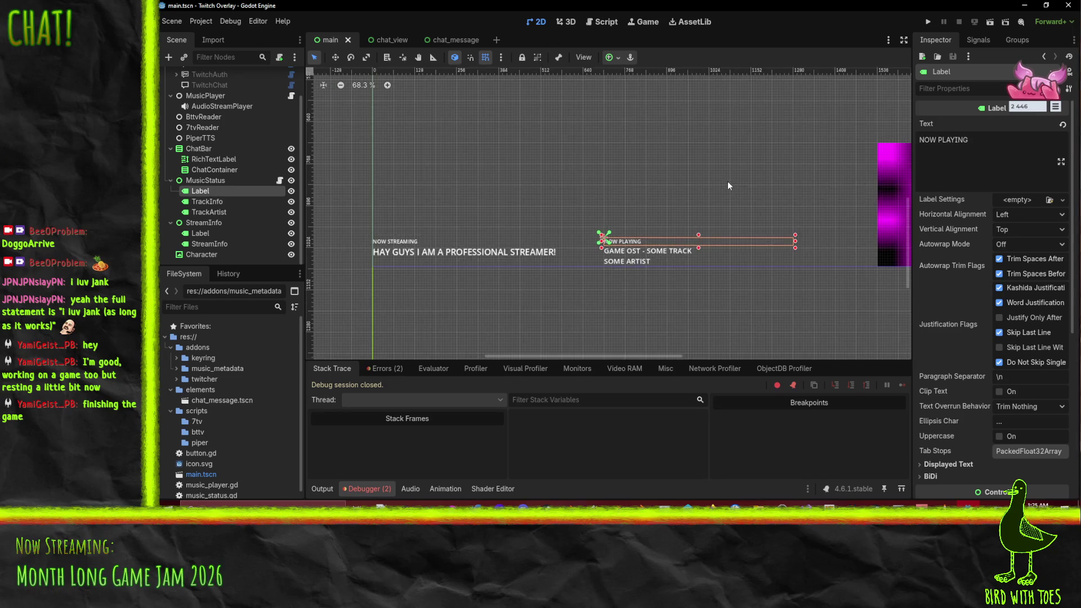
scroll(727, 186, "down", 1)
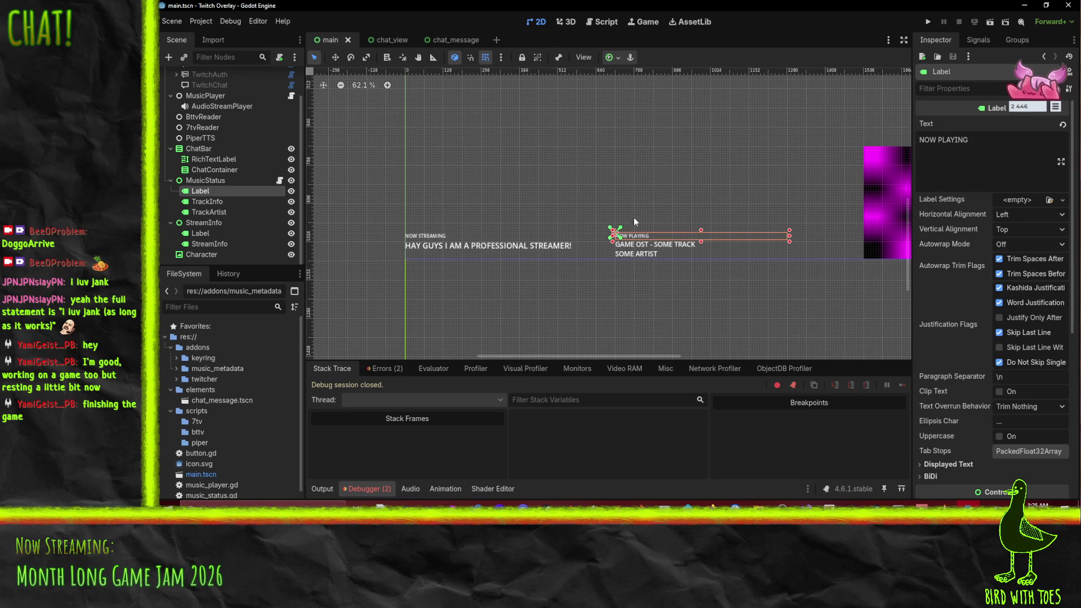
- Run the overlay, resume past the debugger break, then pause it and stop sending game input
left_click(931, 22)
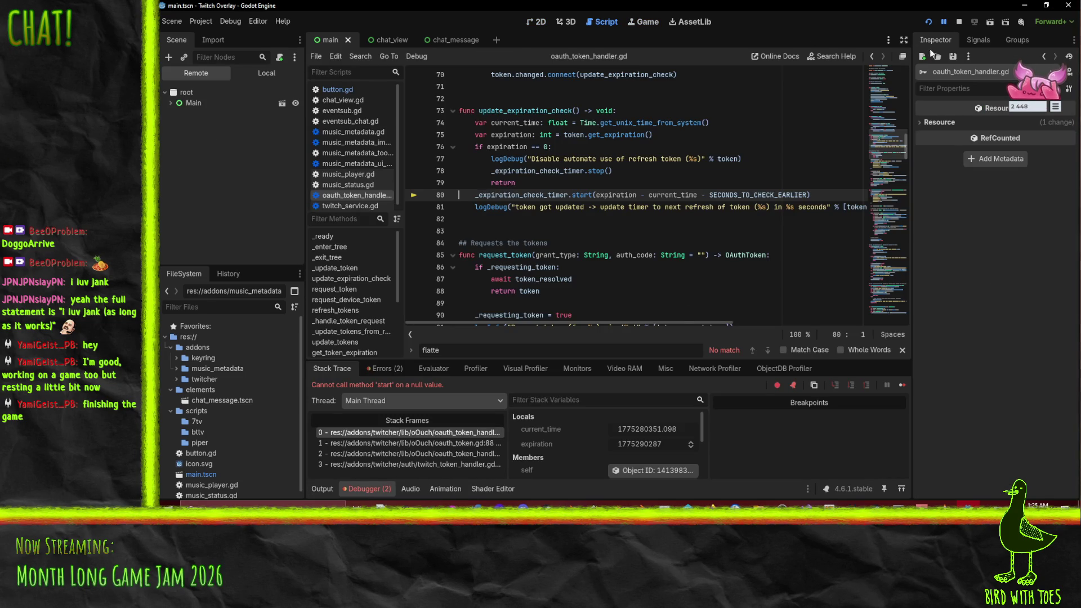
left_click(944, 22)
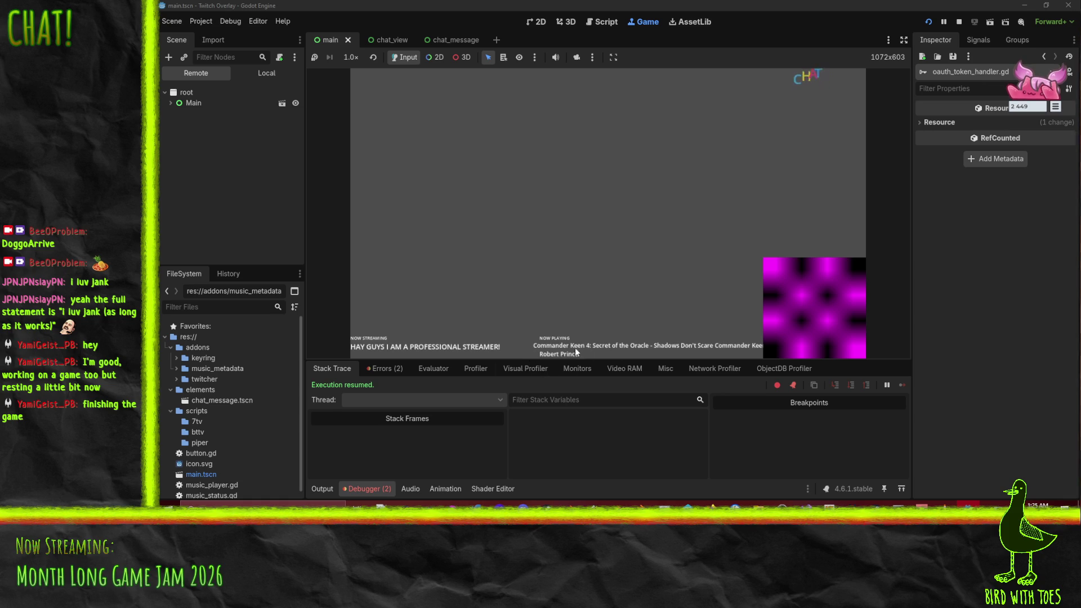
left_click(944, 21)
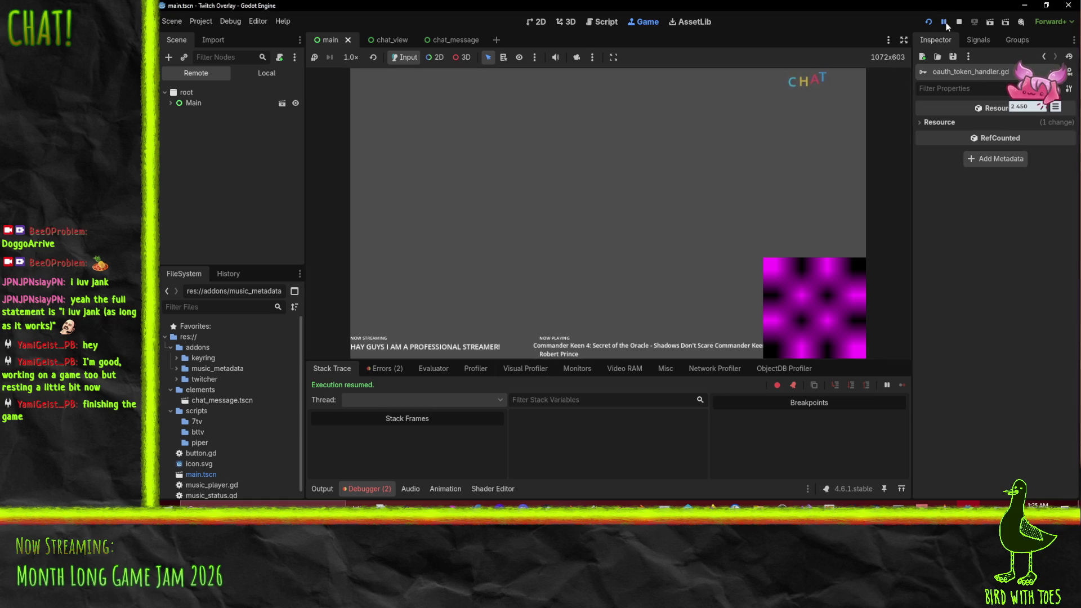
left_click(463, 57)
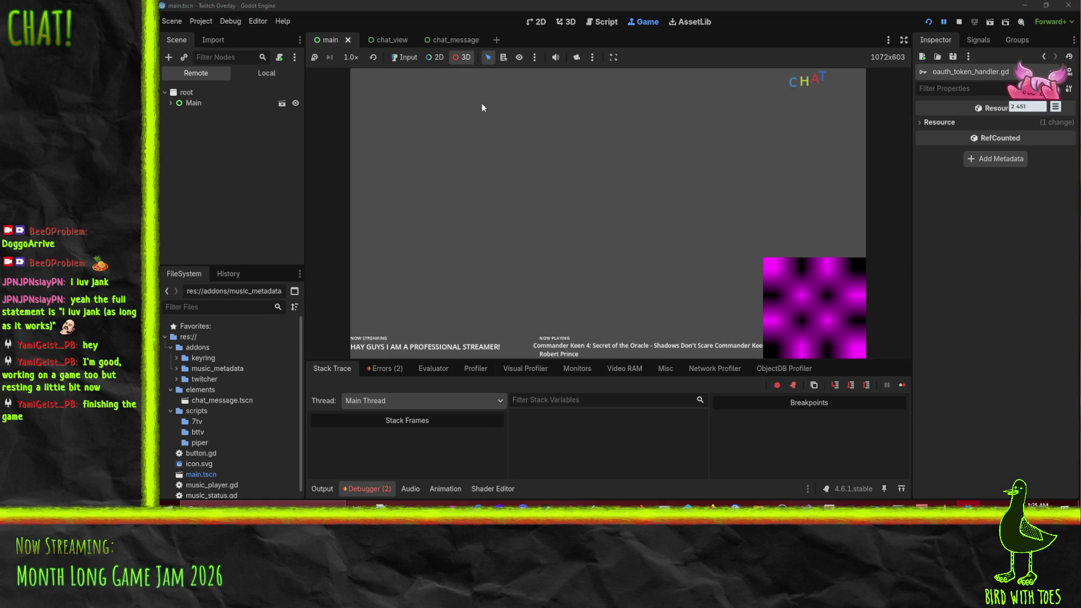
- Enable 2D node picking and inspect the live TrackInfo label under Main > MusicStatus
left_click(429, 56)
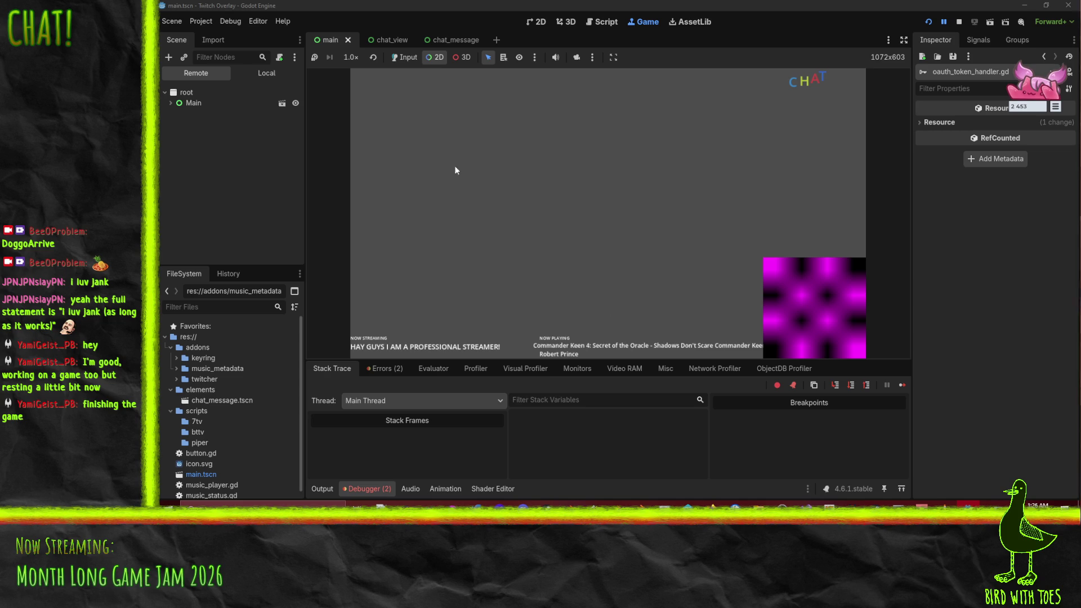
left_click(178, 103)
left_click(170, 103)
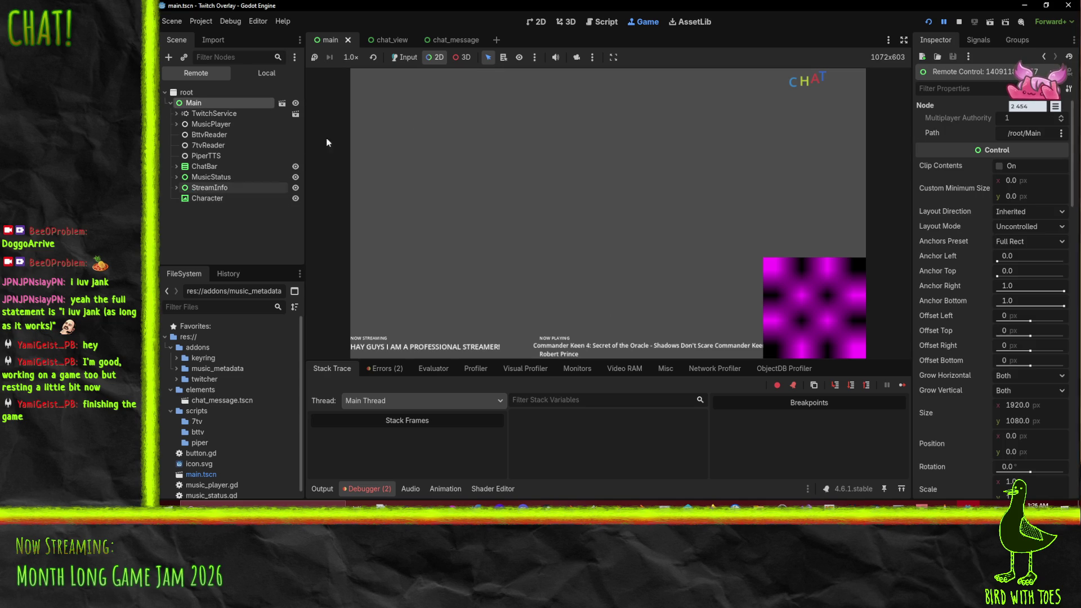
left_click(502, 57)
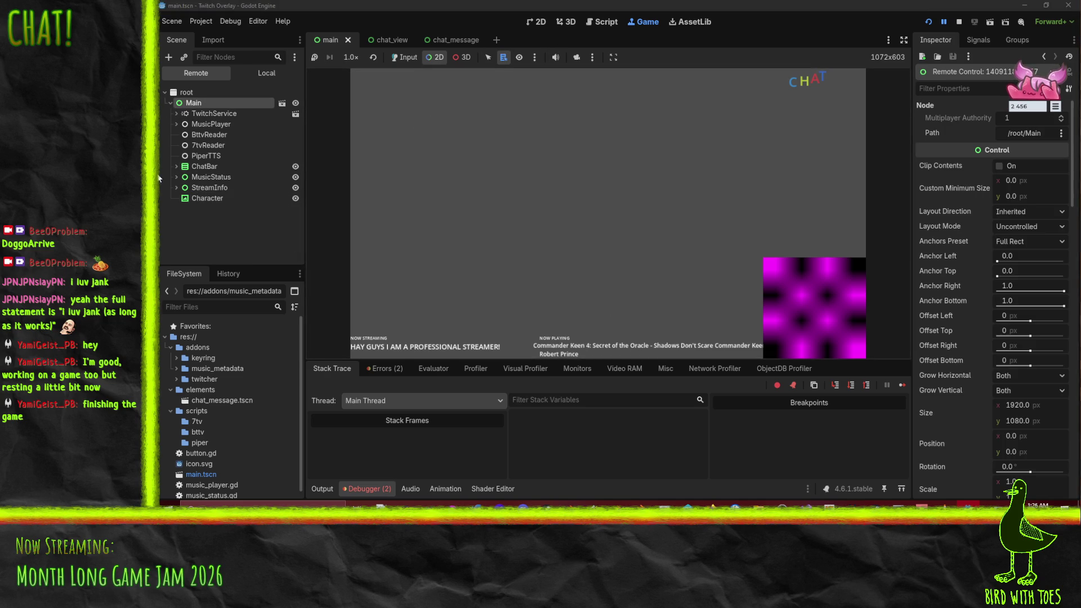
left_click(177, 177)
left_click(213, 198)
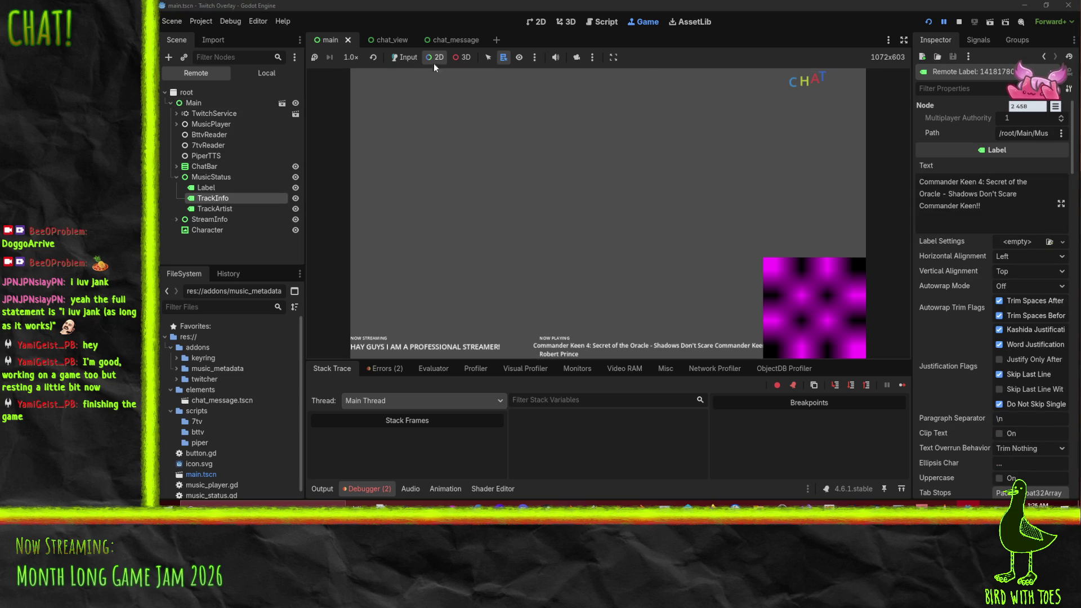
- Switch back to the 2D editor, pan to the overlay's right side and stop the running game
left_click(542, 25)
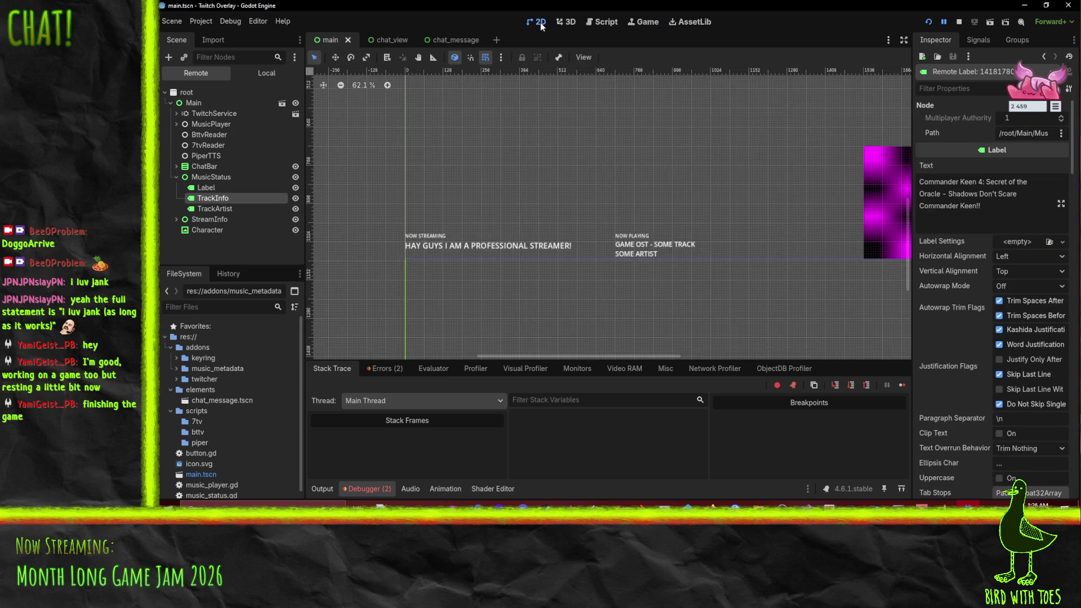
left_click_drag(687, 213, 566, 242)
left_click(943, 21)
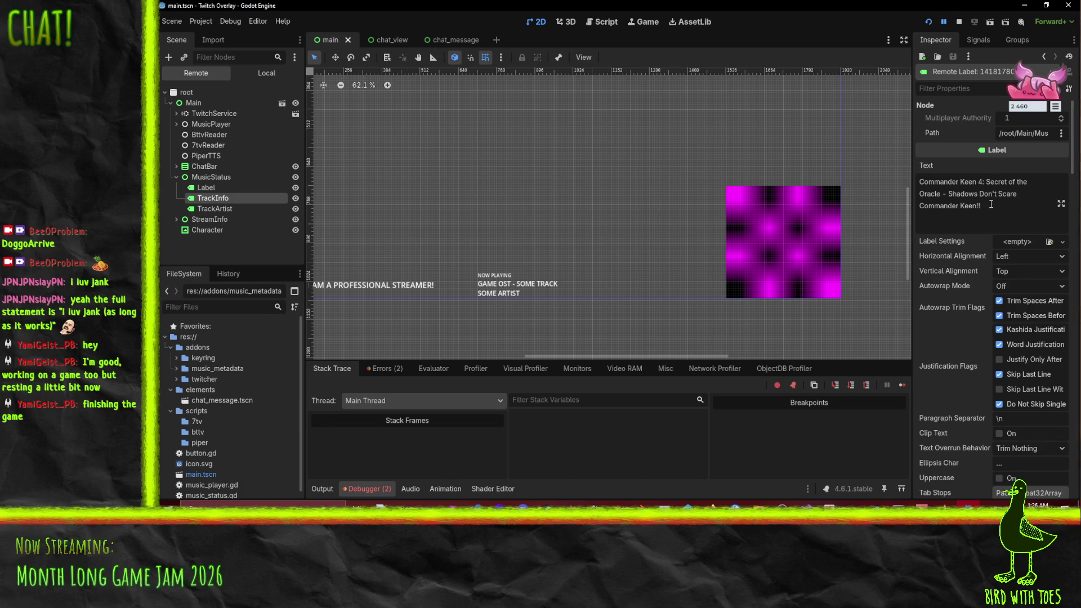
left_click(948, 21)
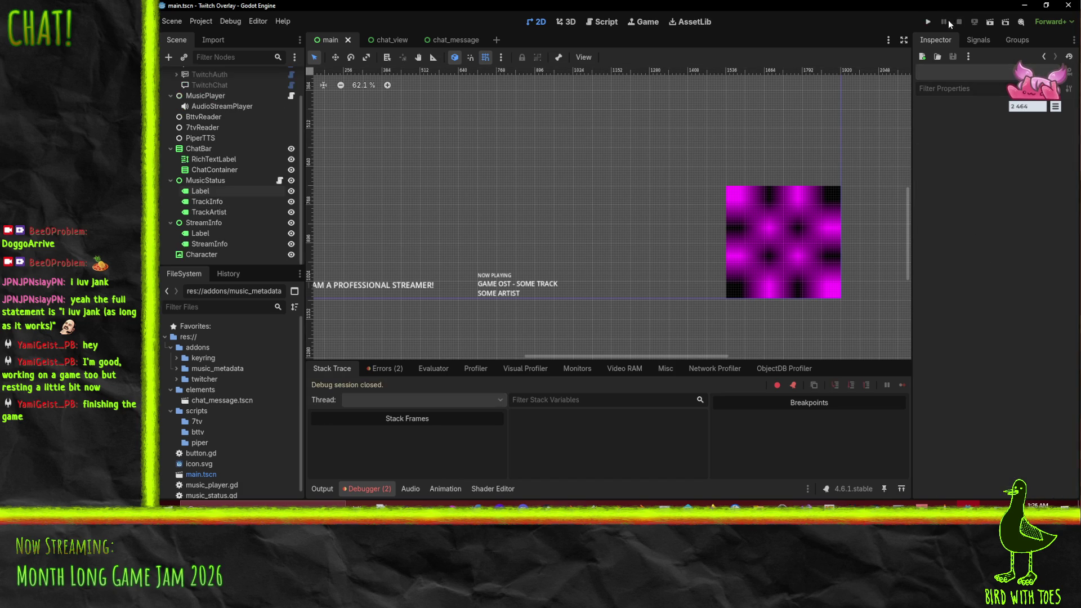
- Paste the long Commander Keen 4 title into TrackInfo's text, undoing and redoing to compare
left_click(227, 243)
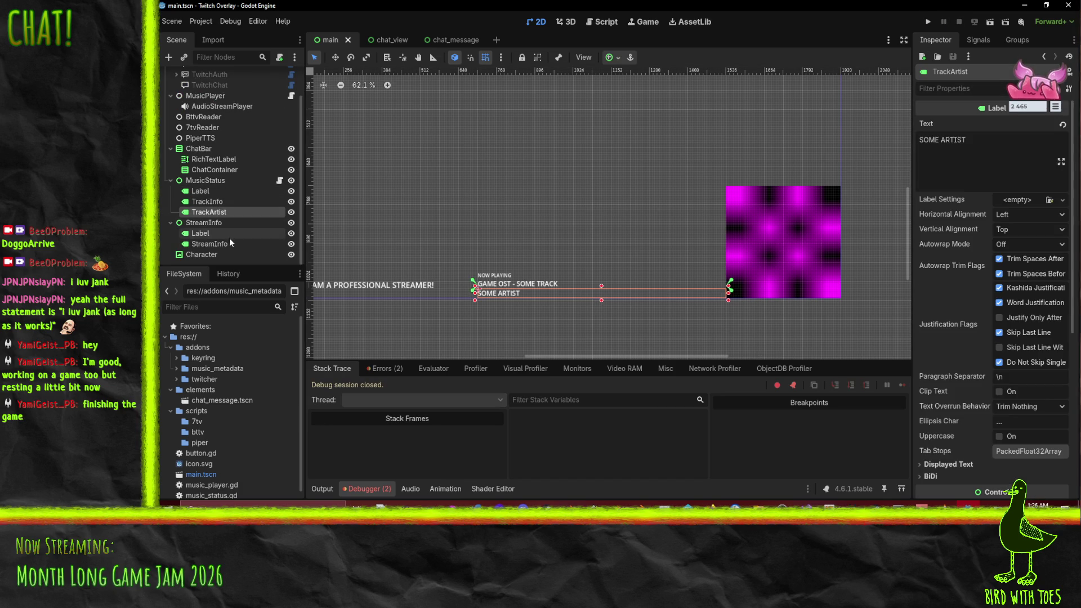
left_click(224, 201)
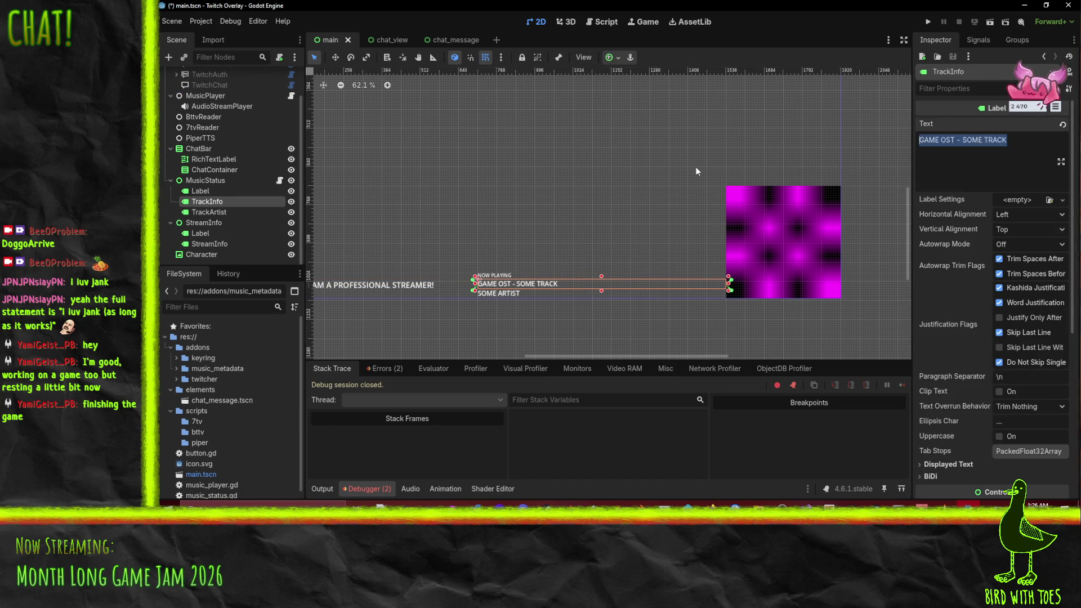
key("ctrl+v")
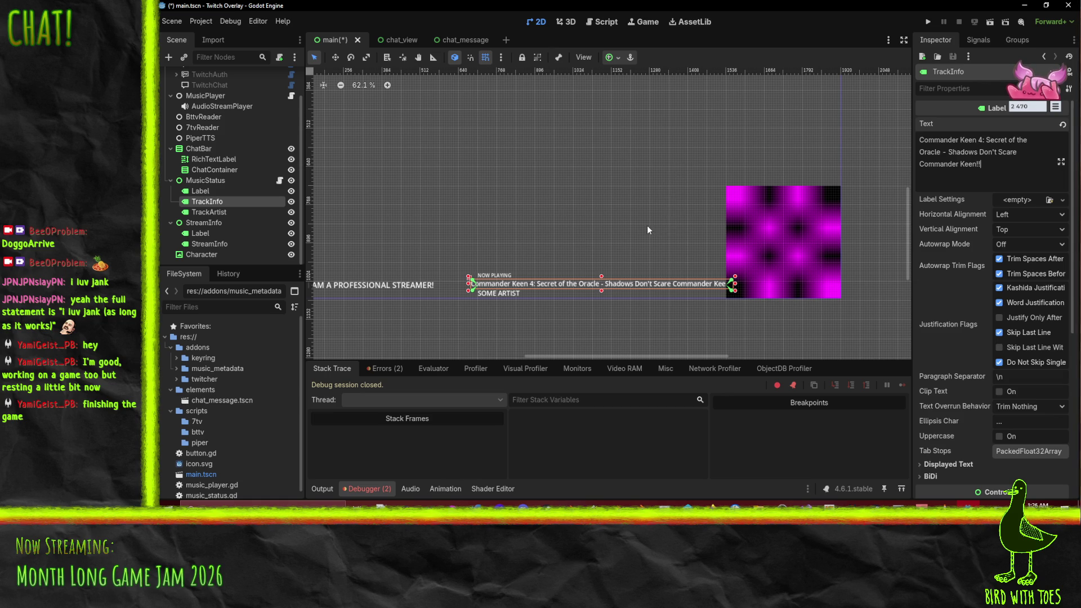
key("ctrl+z")
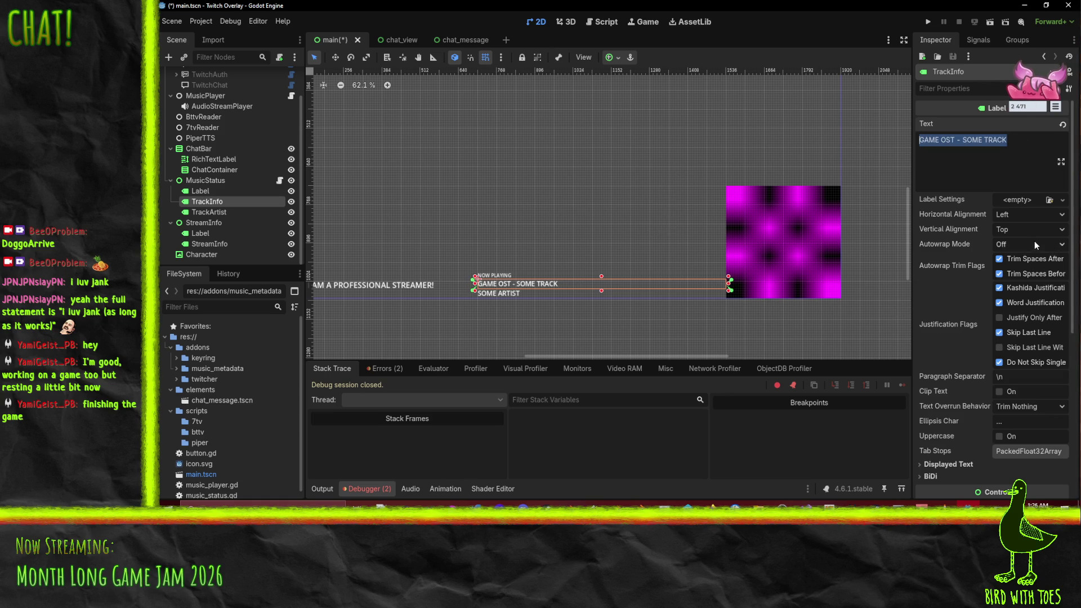
key("ctrl+v")
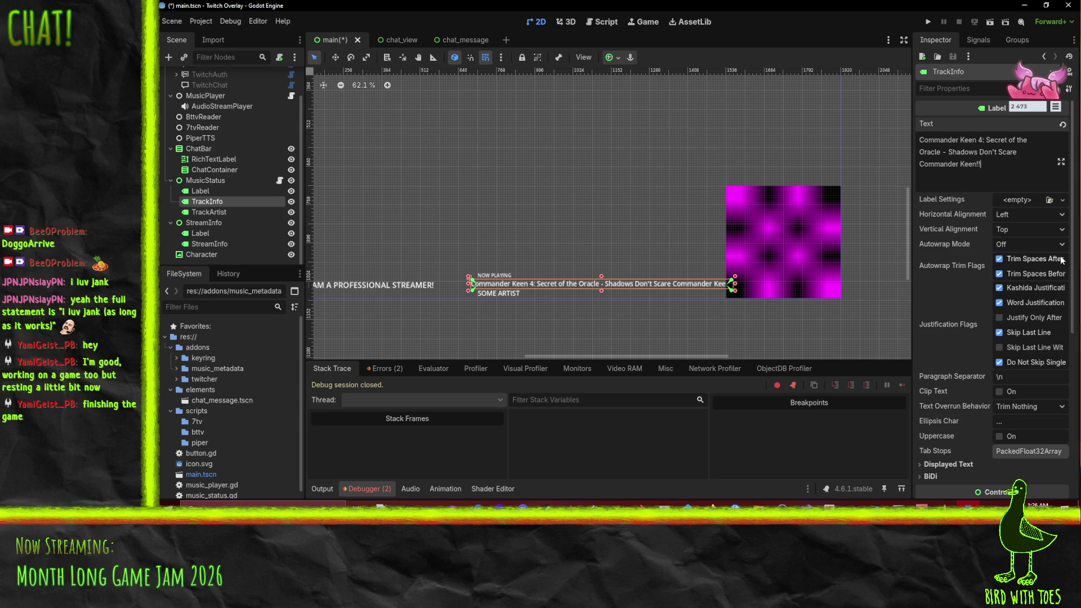
- Browse TrackInfo's Autowrap and Vertical Alignment options in the Inspector
left_click(1012, 242)
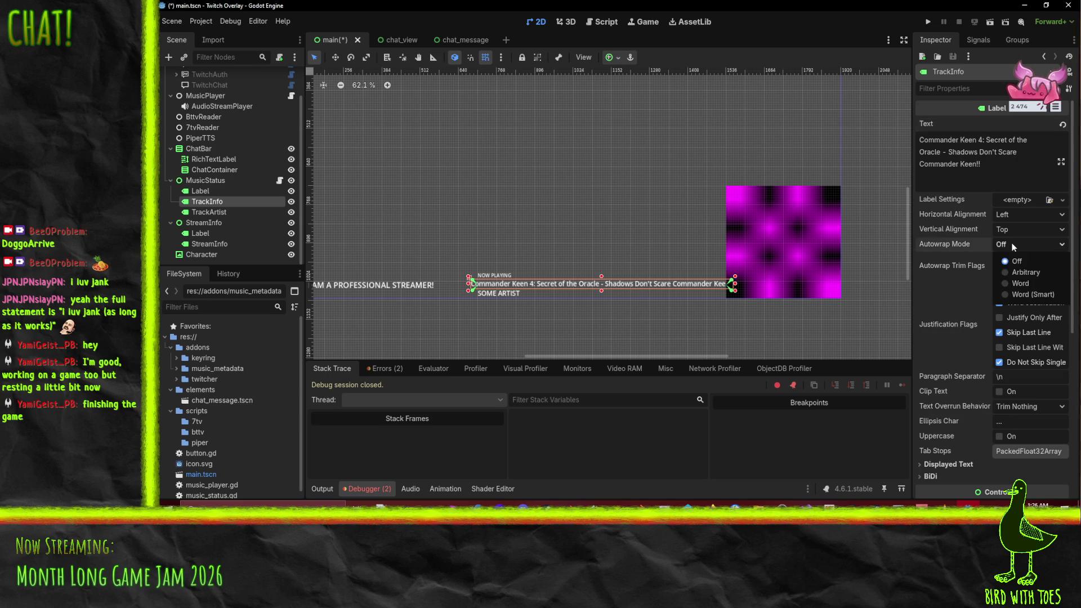
left_click(1011, 242)
left_click(1012, 242)
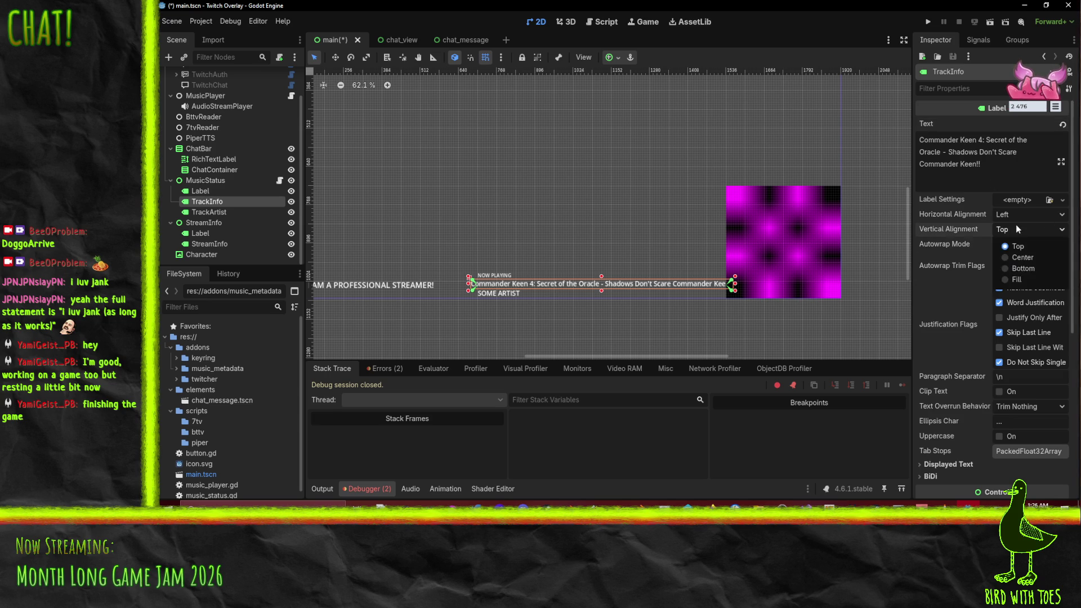
left_click(1015, 224)
left_click(1014, 223)
left_click(1012, 215)
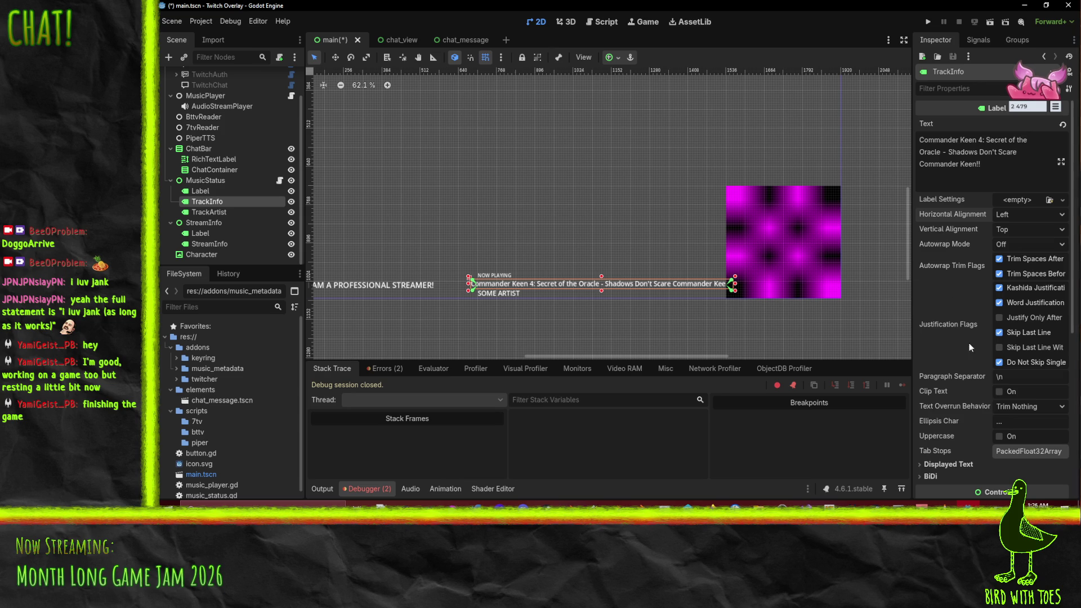
- Try each Text Overrun Behavior option: character trim, word trim and the ellipsis variants
left_click(1025, 408)
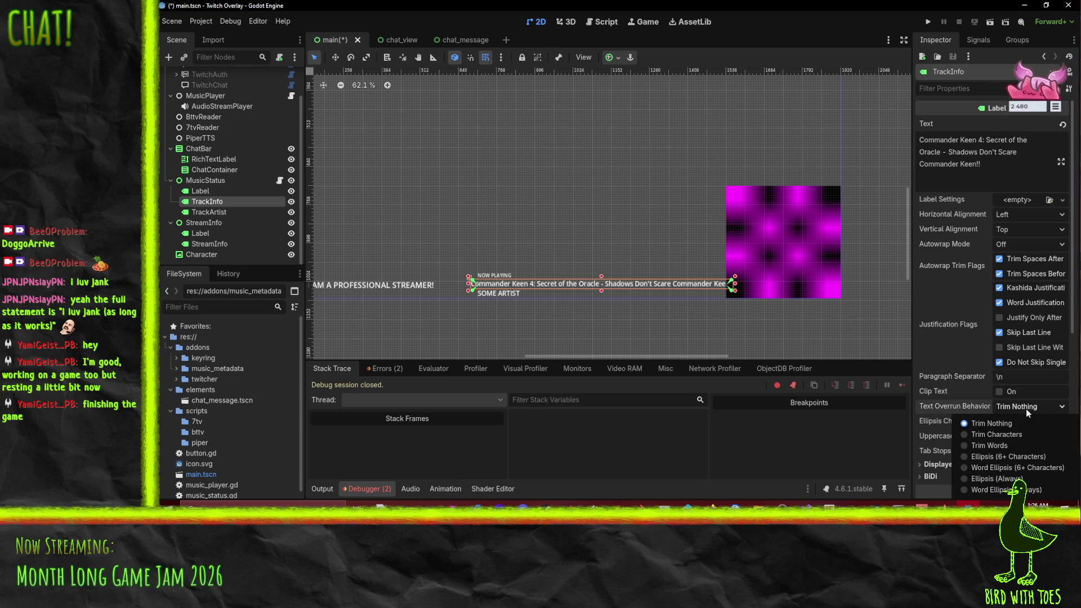
left_click(998, 434)
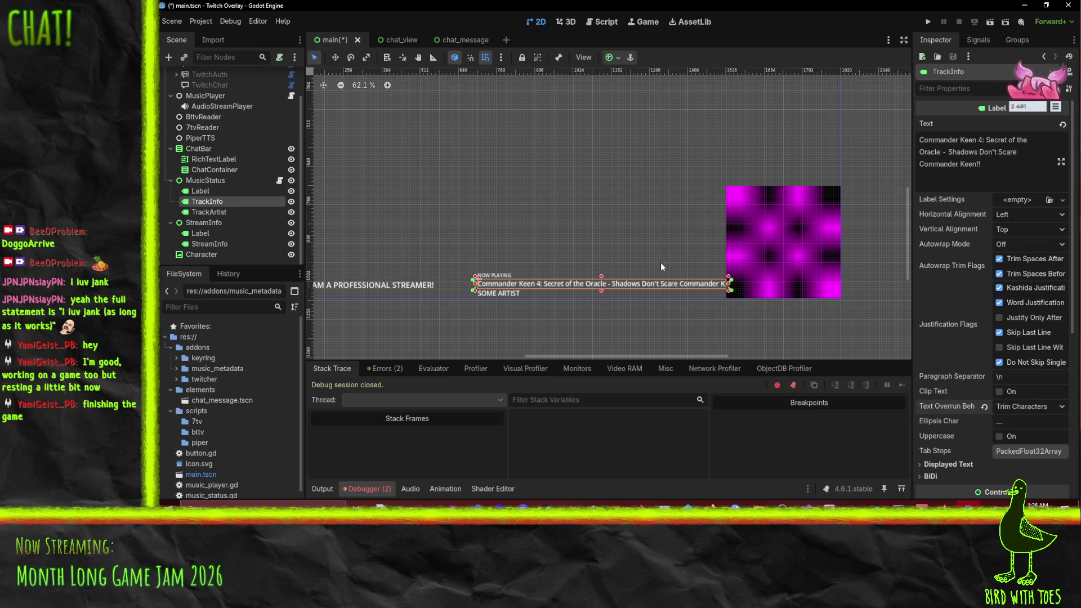
left_click_drag(661, 262, 557, 203)
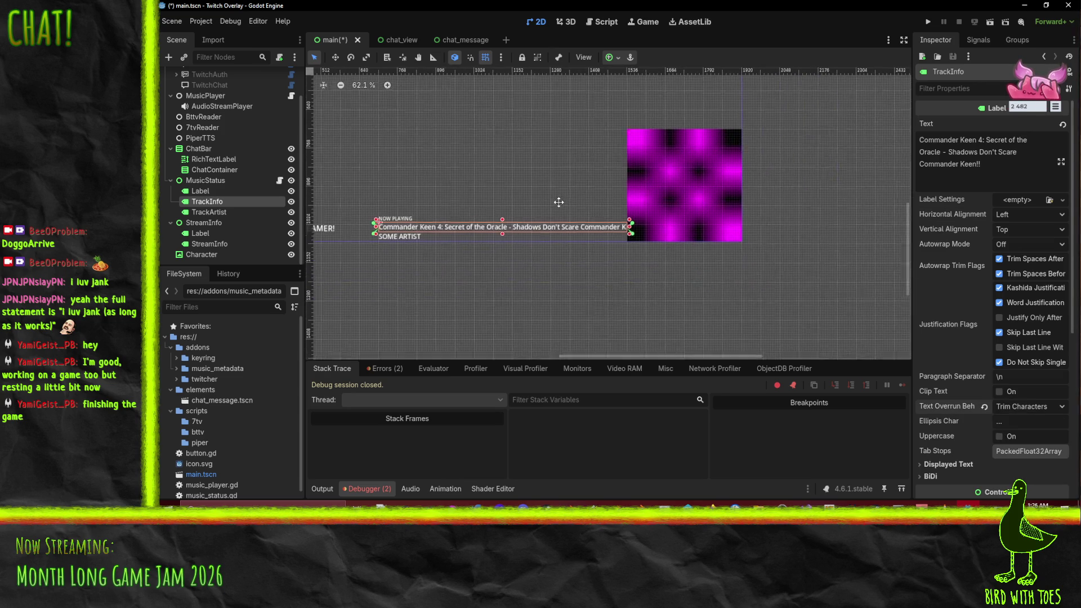
left_click(1034, 406)
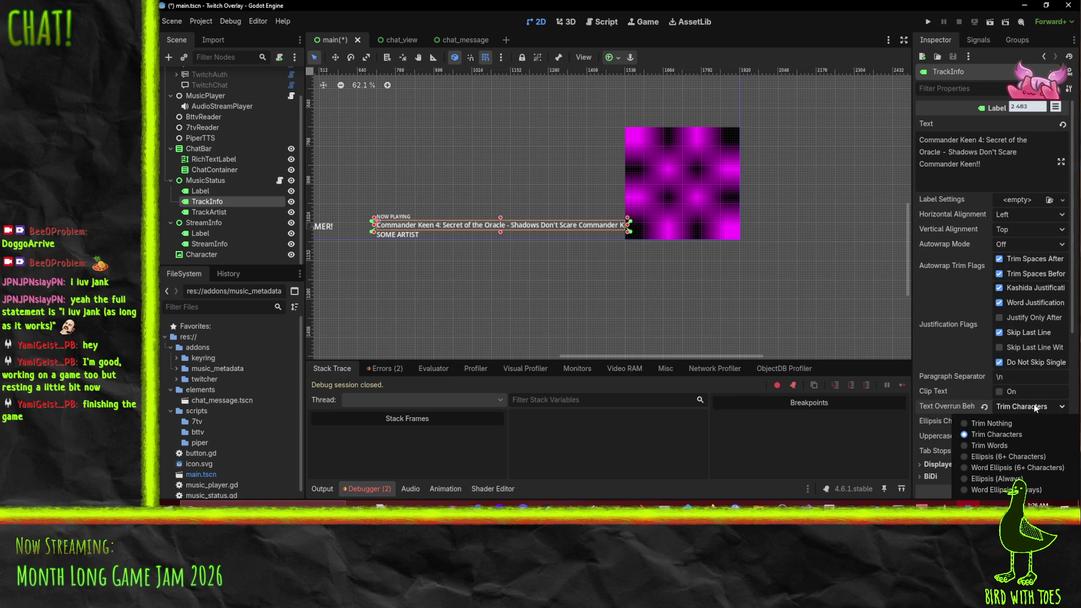
left_click(1038, 457)
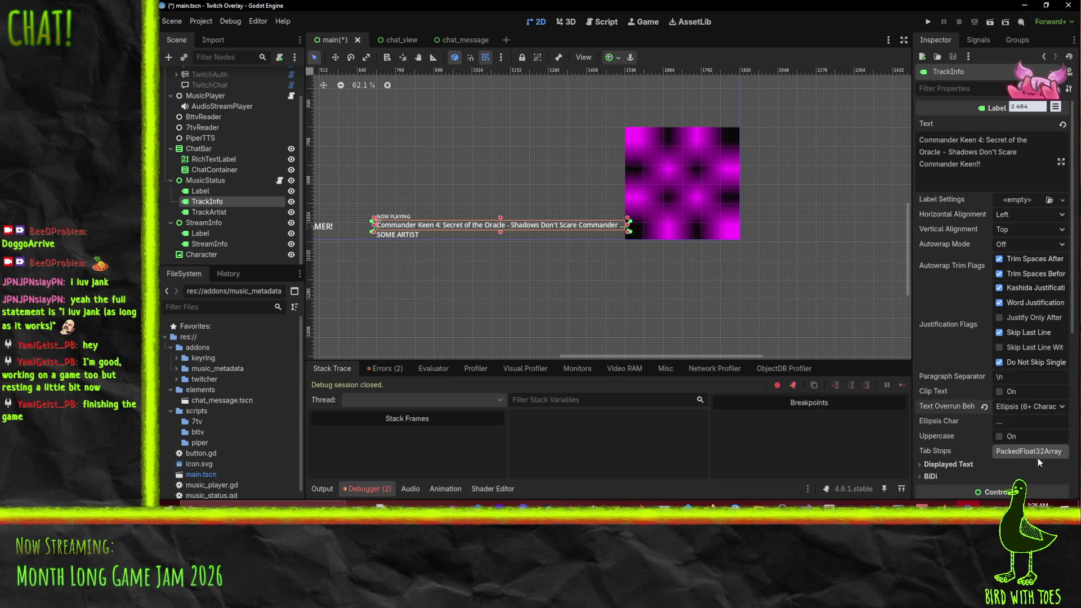
left_click(1036, 407)
left_click(1024, 447)
left_click(1024, 409)
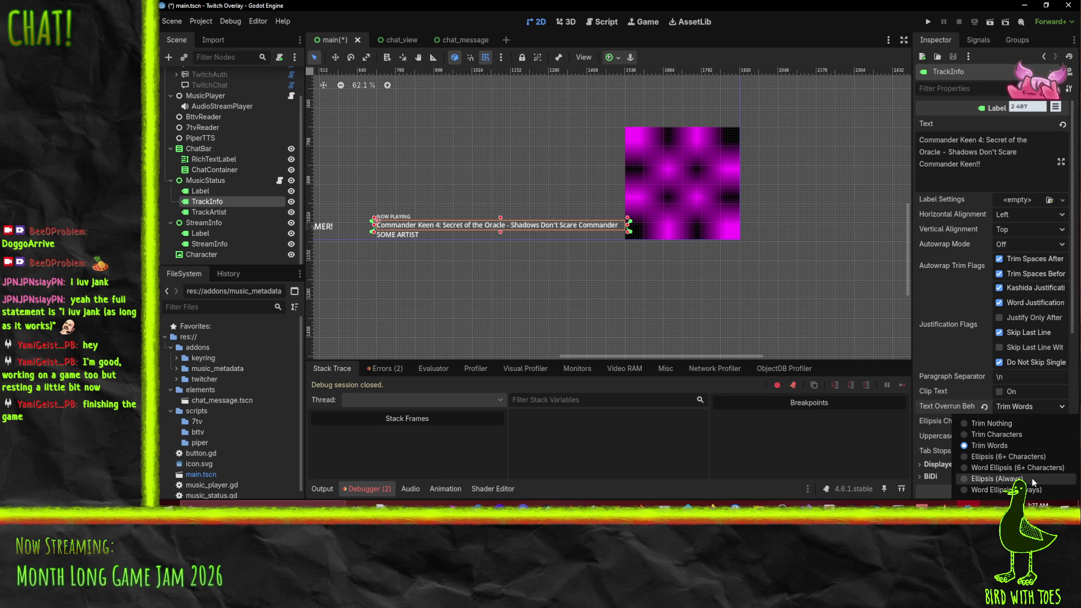
left_click(1031, 479)
left_click(1023, 406)
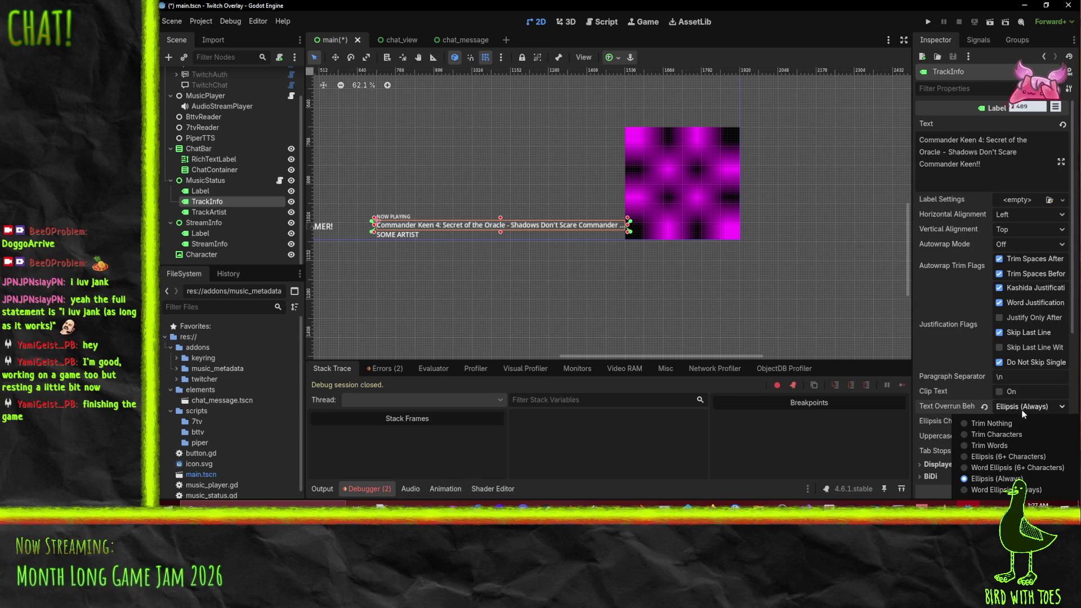
left_click(1035, 457)
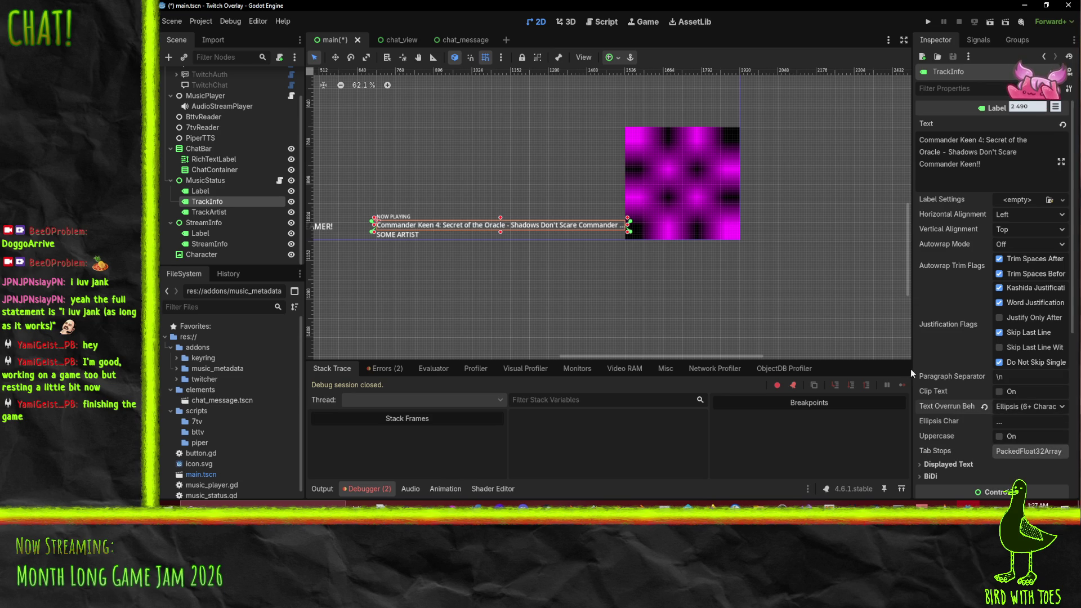
left_click_drag(740, 262, 711, 267)
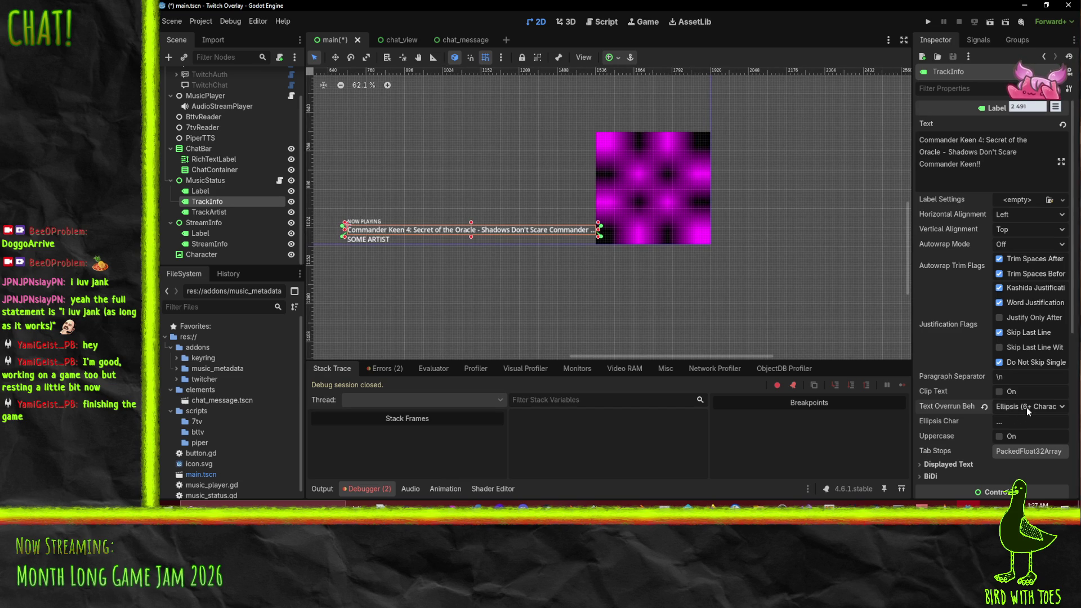
- Turn on Uppercase and Clip Text, with Text Overrun reset to Trim Nothing
left_click(1001, 437)
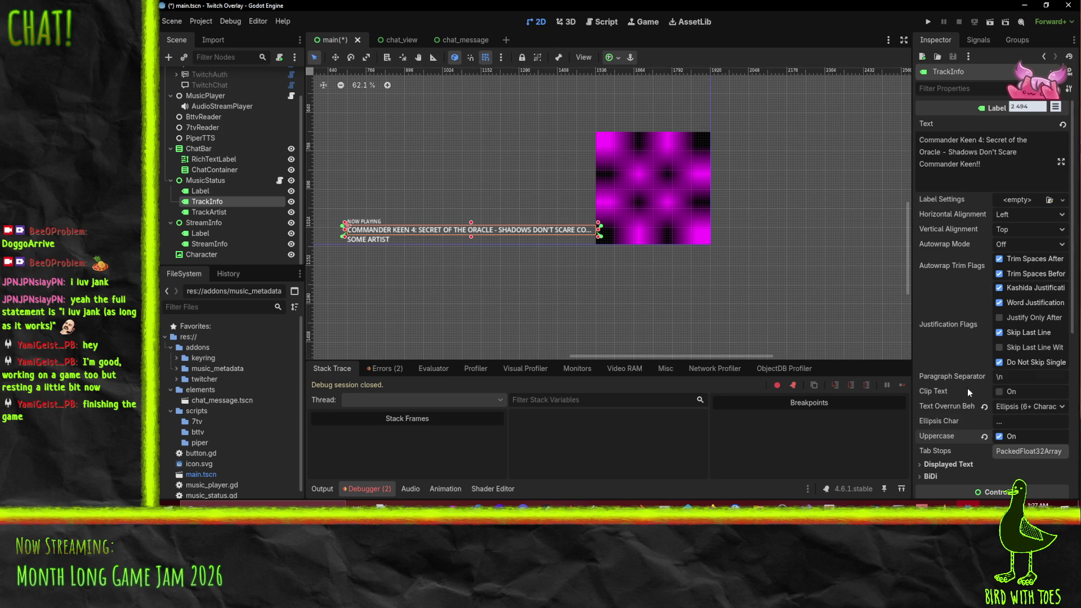
left_click(1007, 392)
left_click(1029, 402)
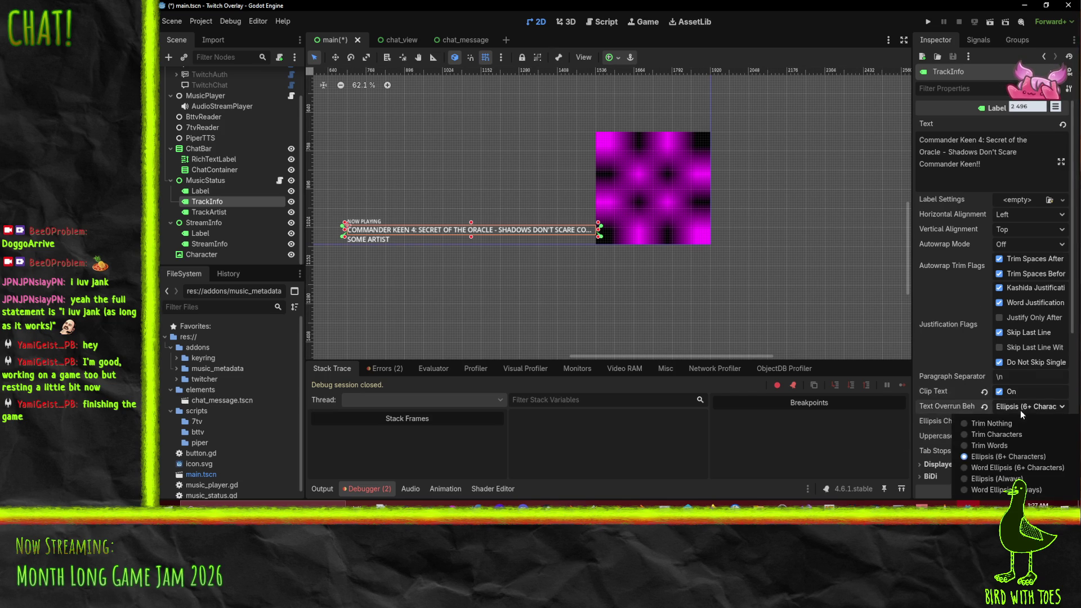
left_click(1020, 415)
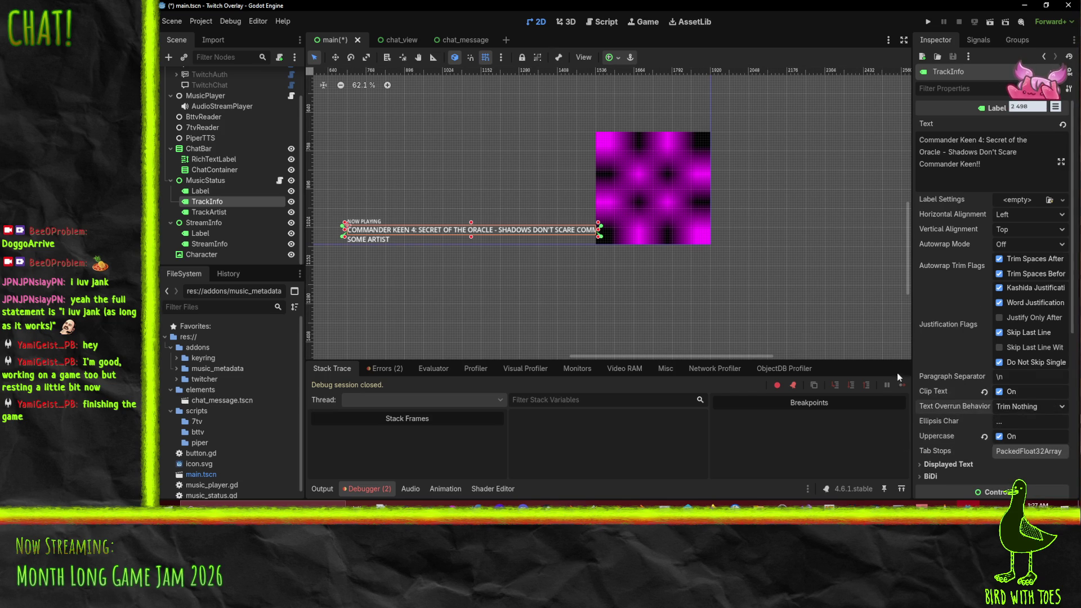
left_click_drag(643, 255, 755, 271)
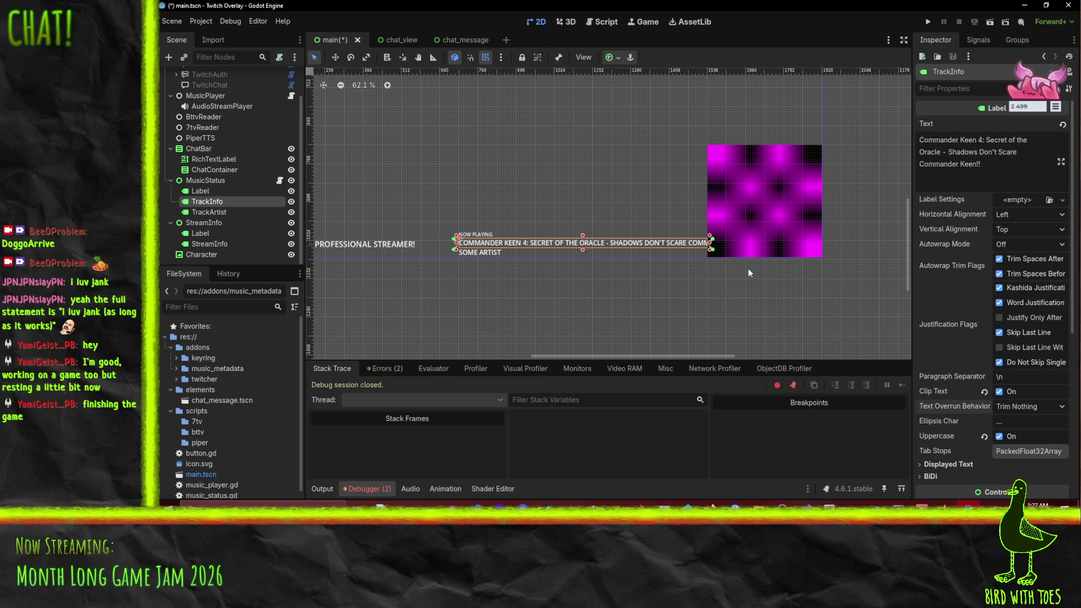
- Experiment with TrackInfo's Displayed Text visible ratio, then reset it to show all text
scroll(748, 272, "left", 5)
scroll(732, 270, "up", 2)
left_click_drag(712, 266, 599, 242)
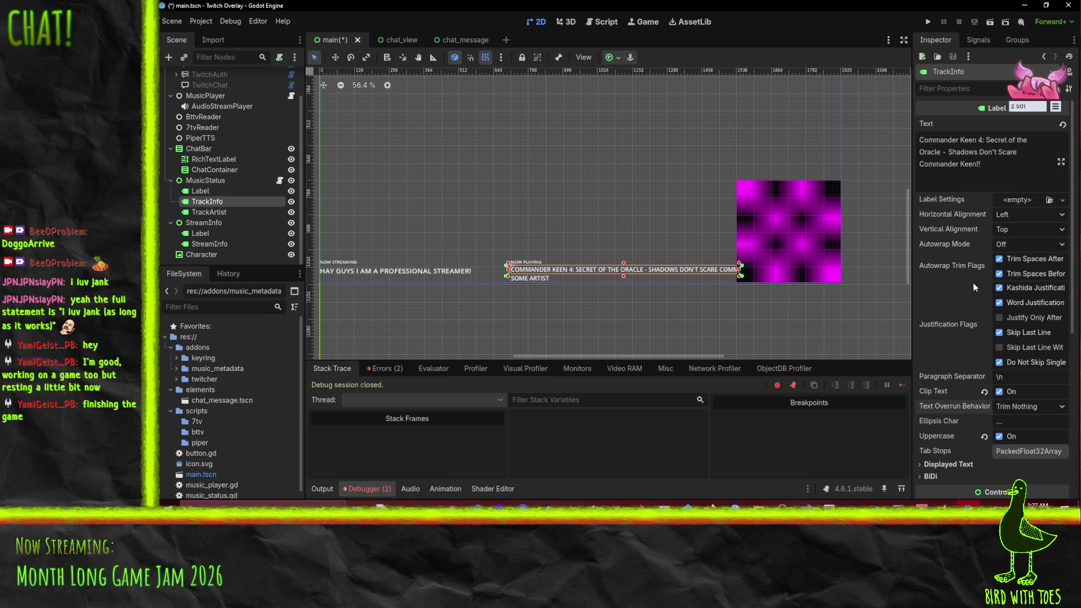
scroll(951, 413, "down", 5)
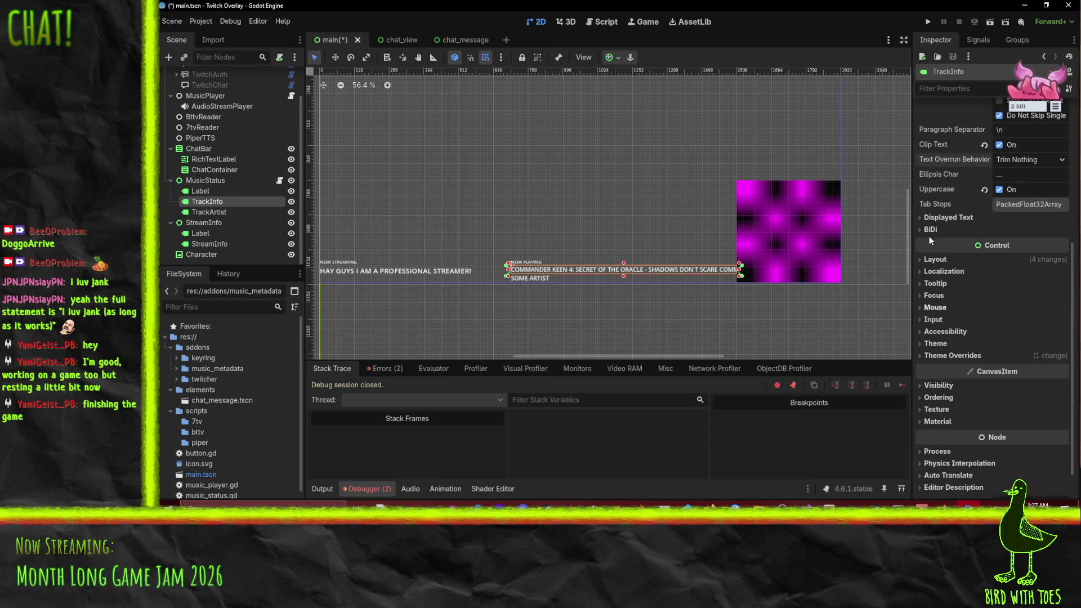
left_click(958, 219)
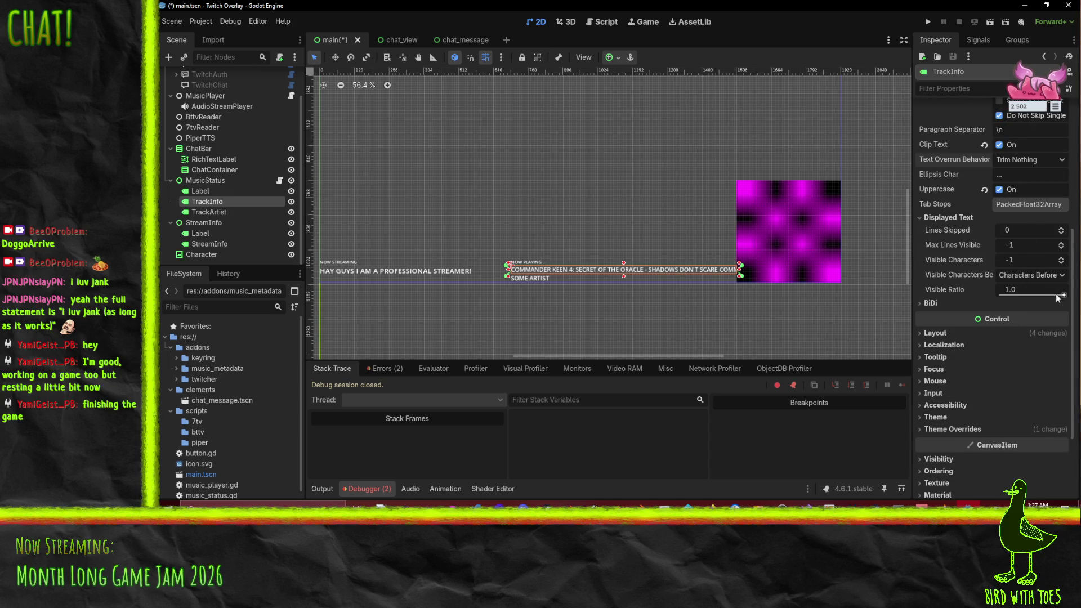
left_click_drag(1016, 289, 1063, 291)
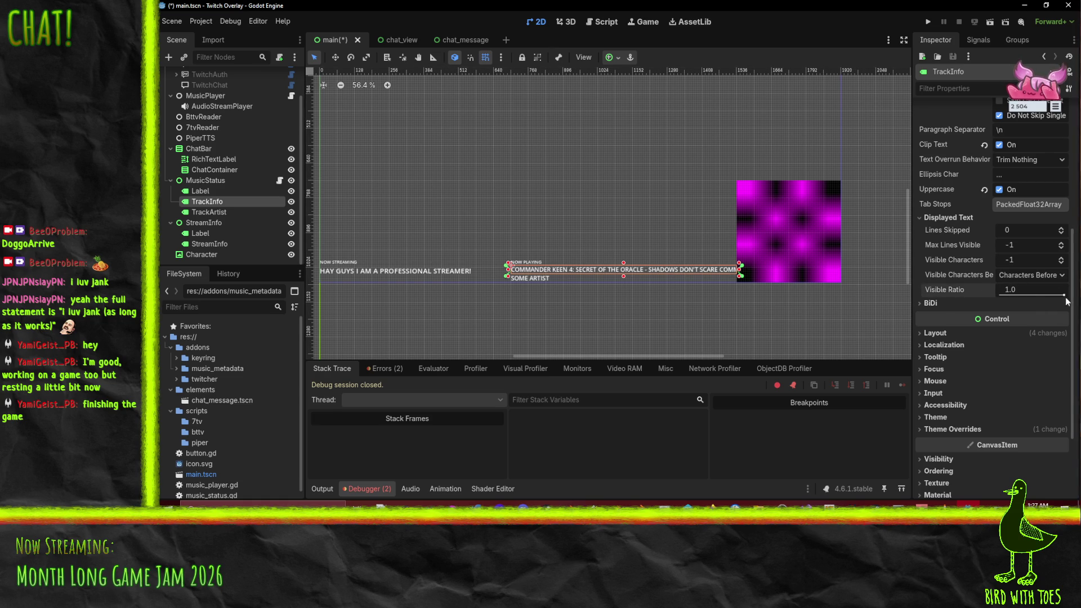
left_click(1043, 276)
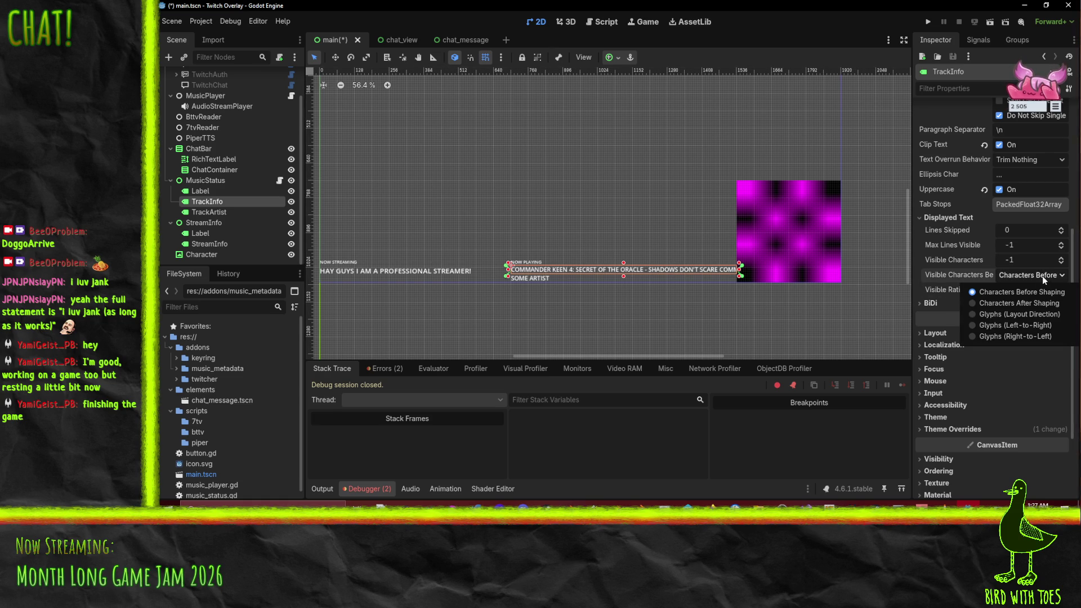
left_click(1041, 276)
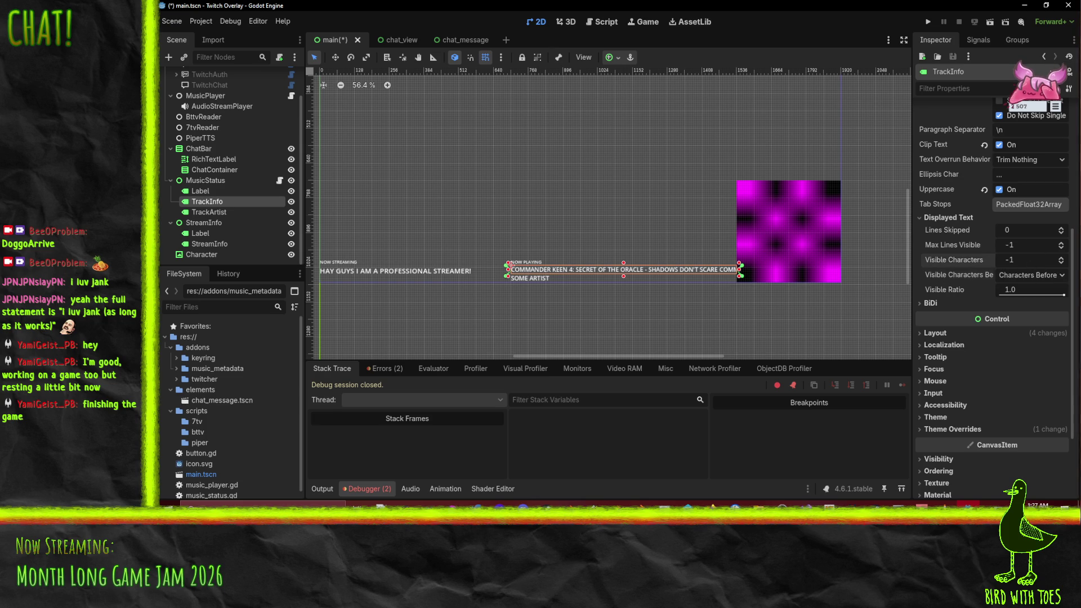
left_click_drag(1063, 291, 1033, 290)
left_click(987, 261)
scroll(1000, 290, "up", 2)
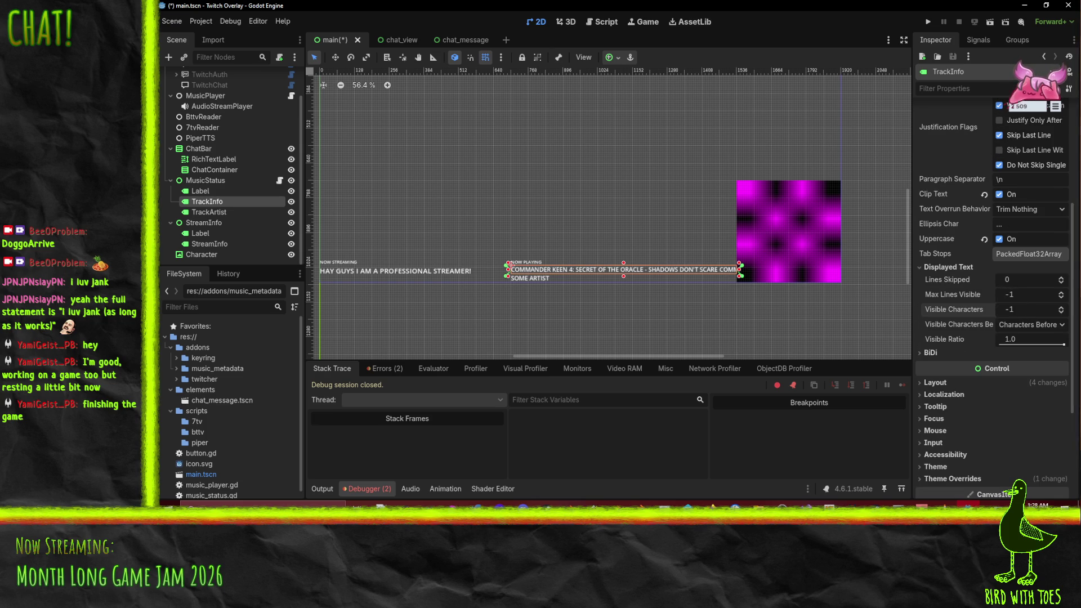
left_click_drag(1024, 295, 1033, 294)
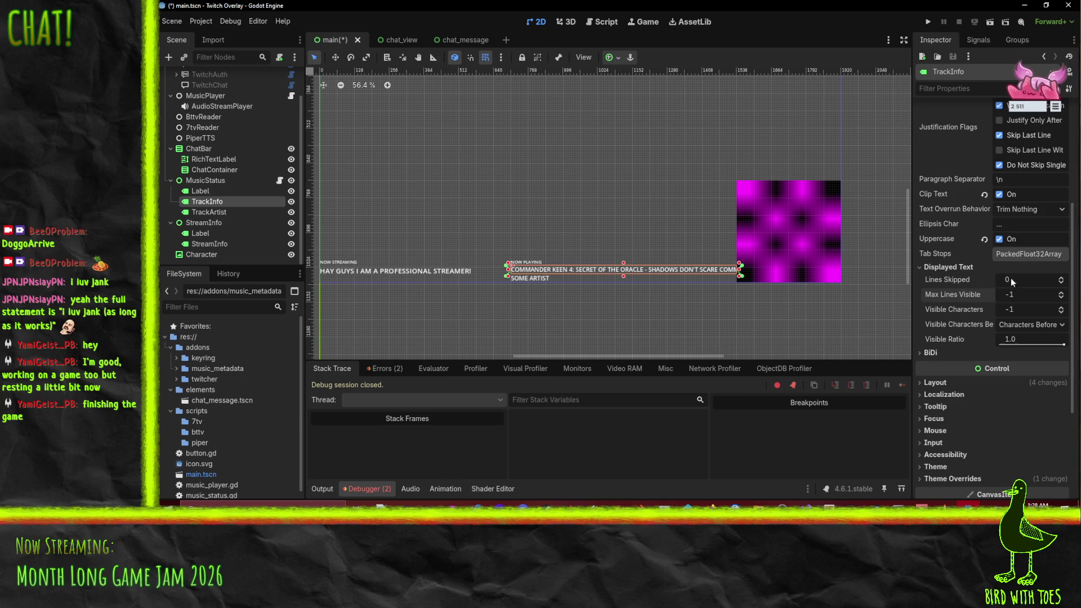
left_click(937, 268)
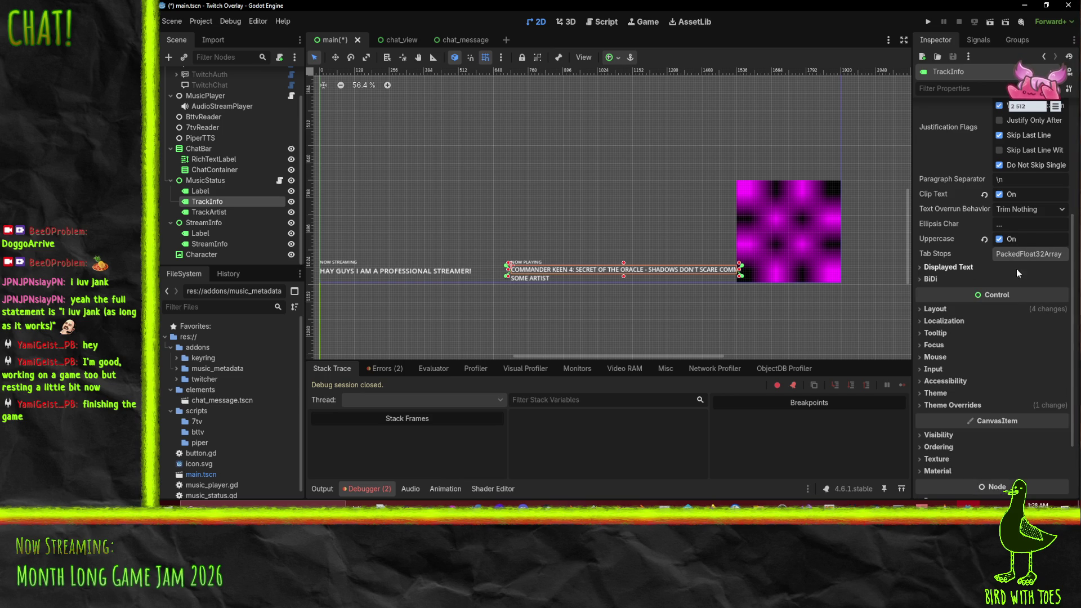
- Leave Text Overrun unchanged and switch off Clip Text on TrackInfo
scroll(1018, 269, "up", 4)
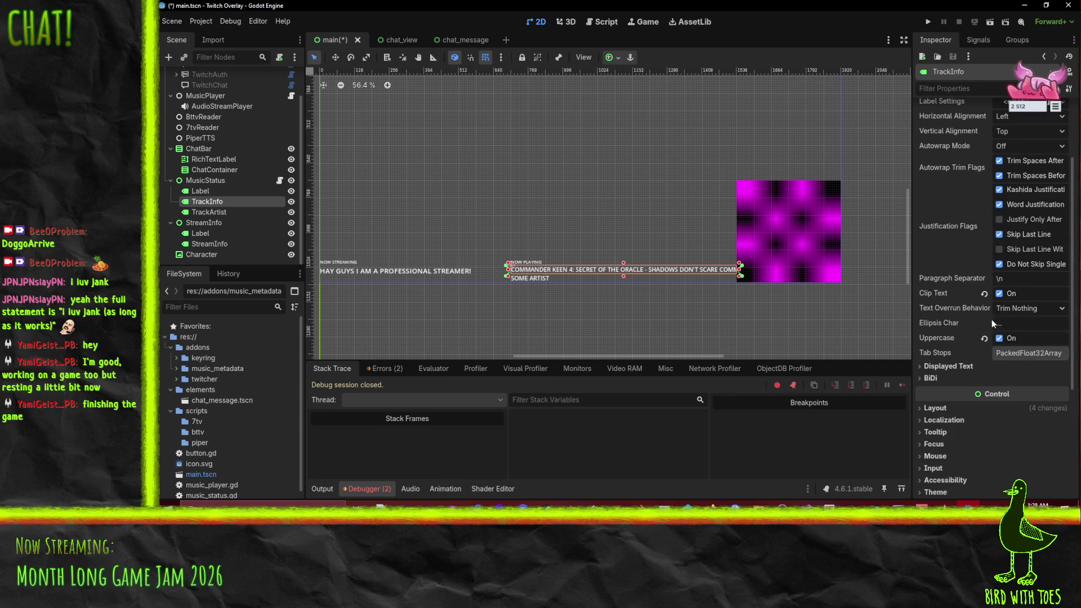
left_click(1020, 308)
left_click(1019, 306)
scroll(1013, 306, "up", 4)
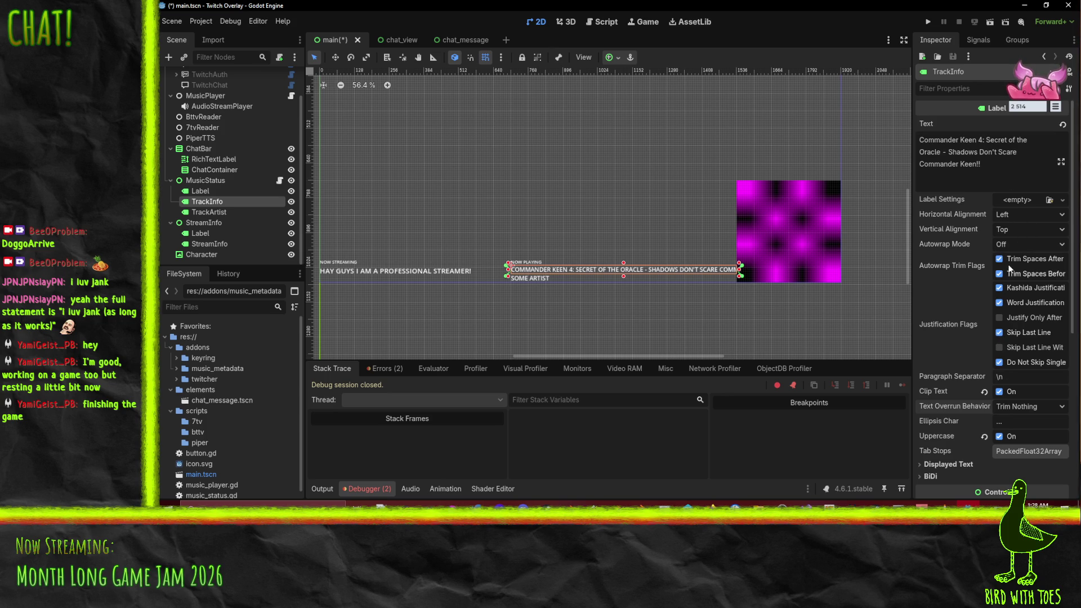
scroll(967, 285, "down", 5)
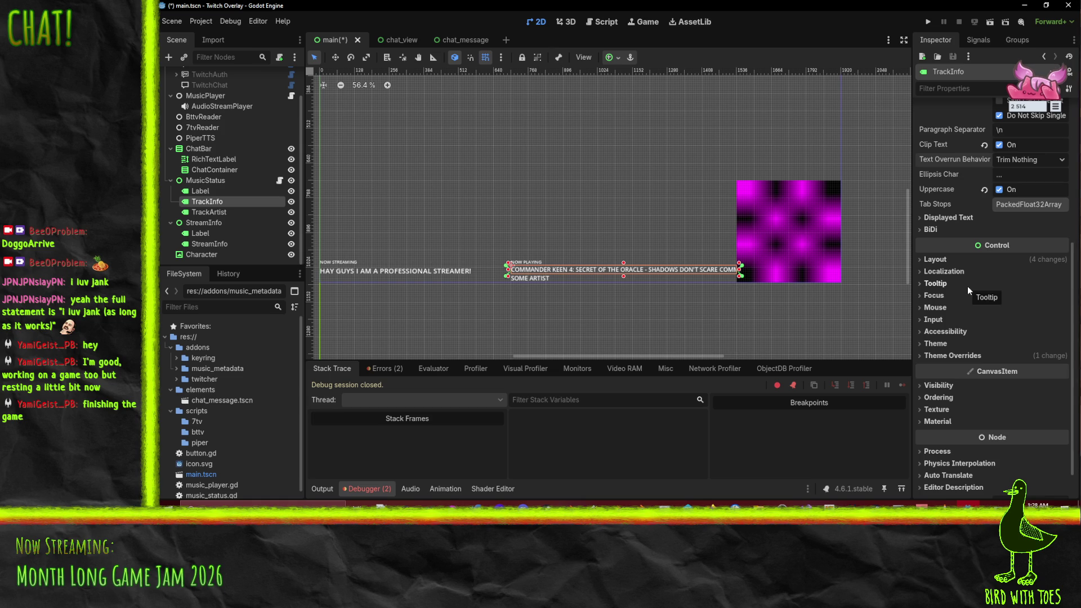
scroll(1008, 240, "up", 5)
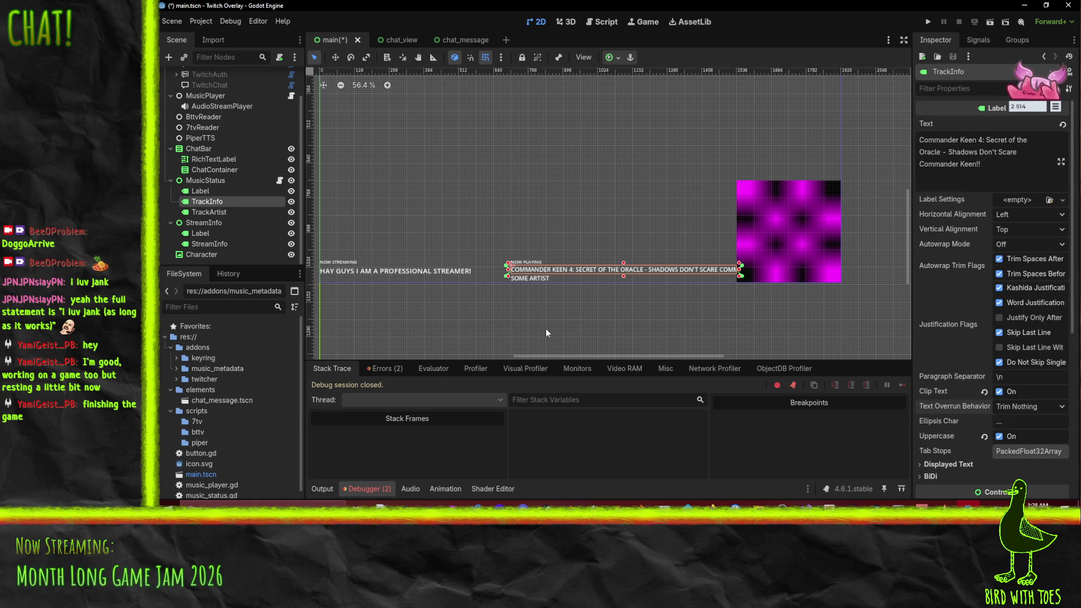
scroll(1001, 336, "down", 4)
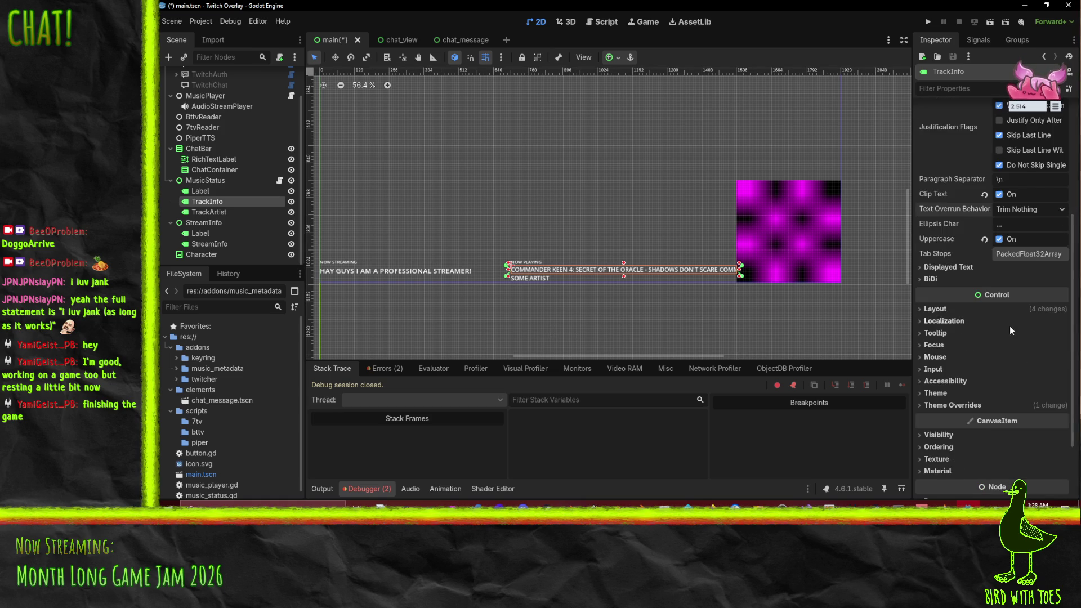
scroll(1008, 326, "up", 1)
left_click(999, 244)
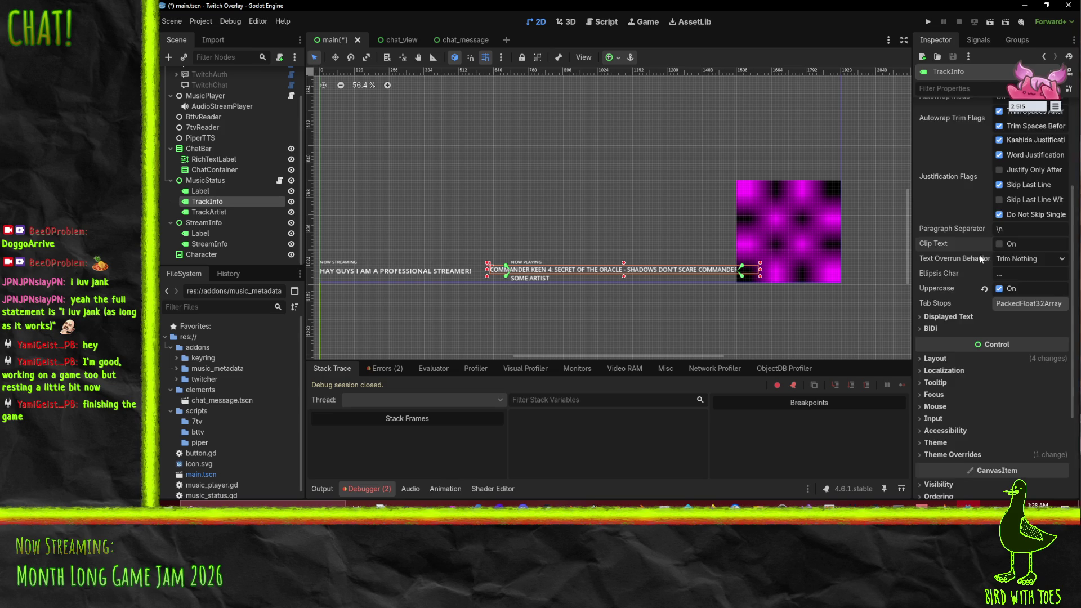
scroll(980, 258, "up", 3)
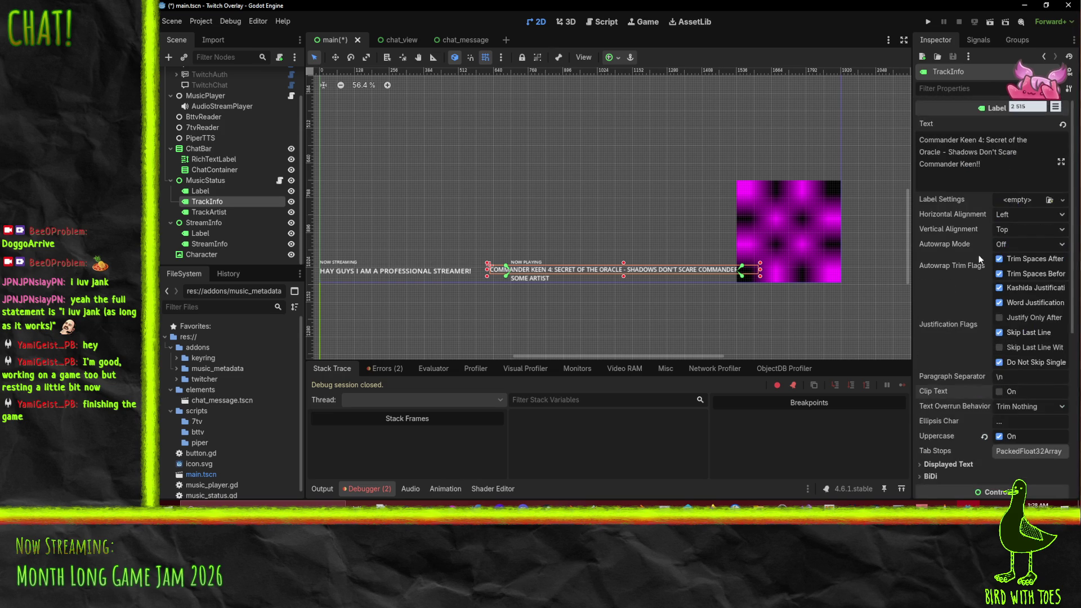
- Select the MusicStatus container and expand its CanvasItem Visibility properties
left_click(207, 180)
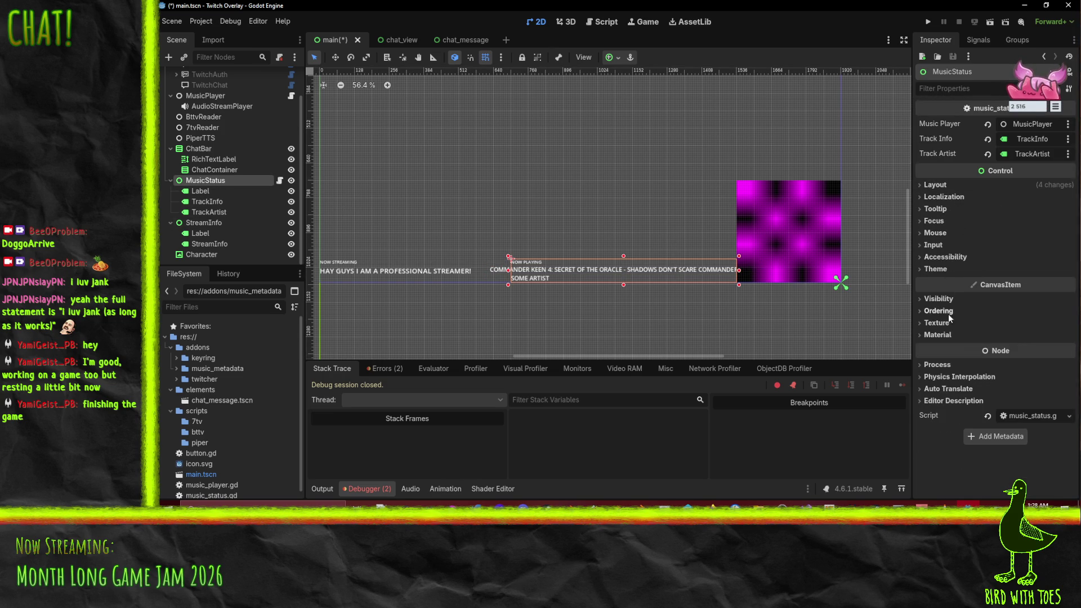
left_click(934, 185)
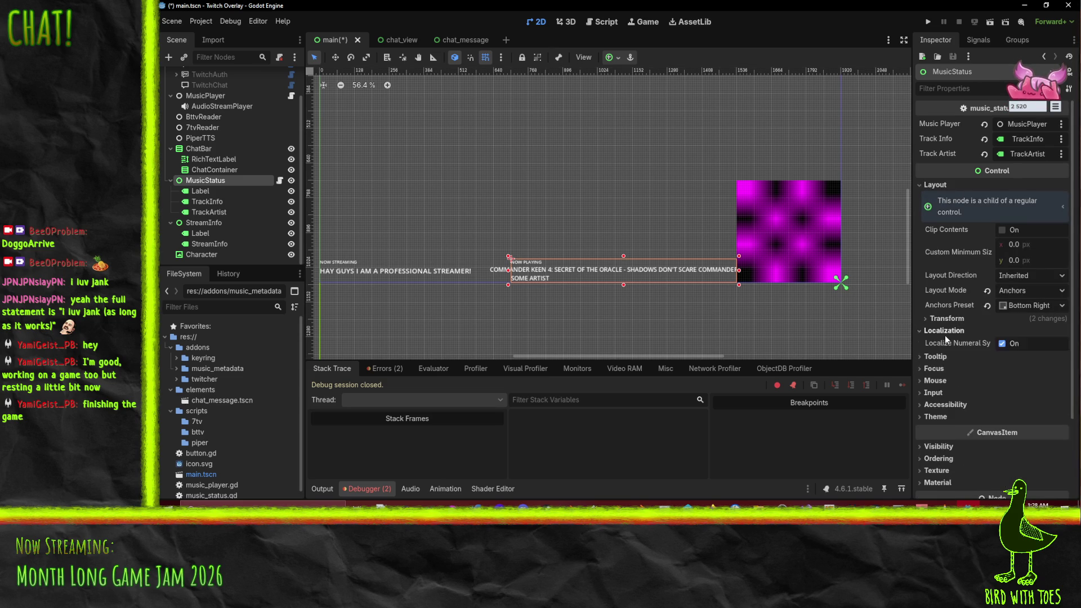
left_click(937, 403)
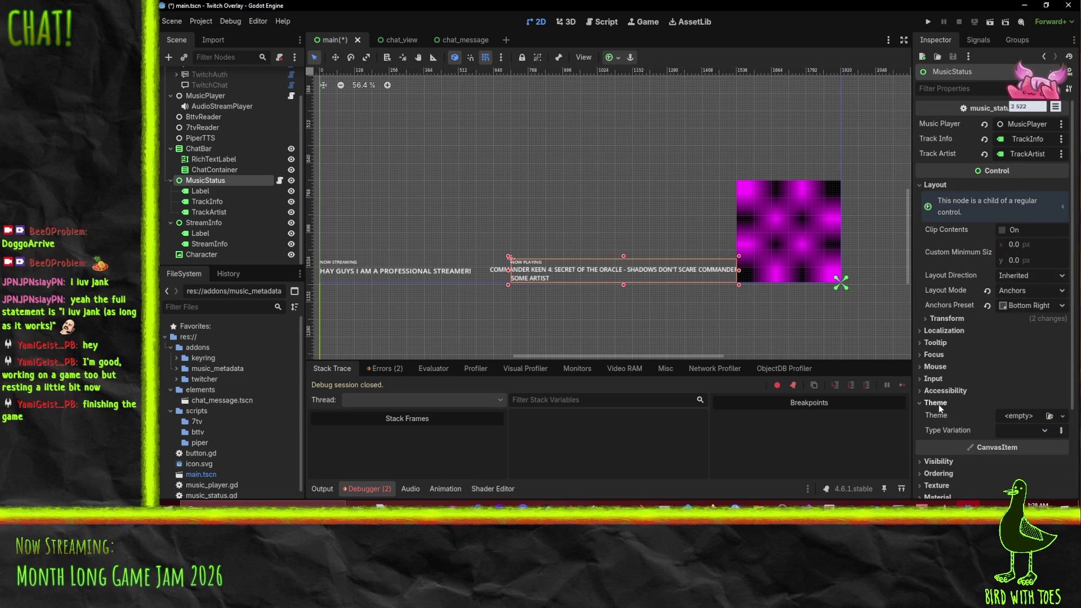
left_click(937, 403)
scroll(939, 372, "down", 2)
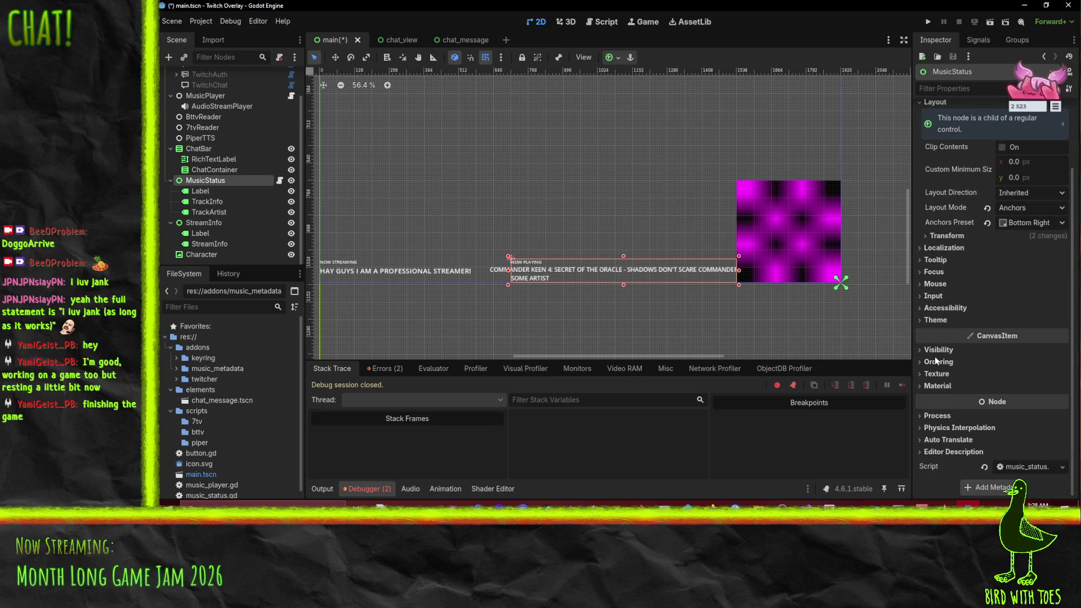
left_click(936, 350)
scroll(951, 354, "down", 3)
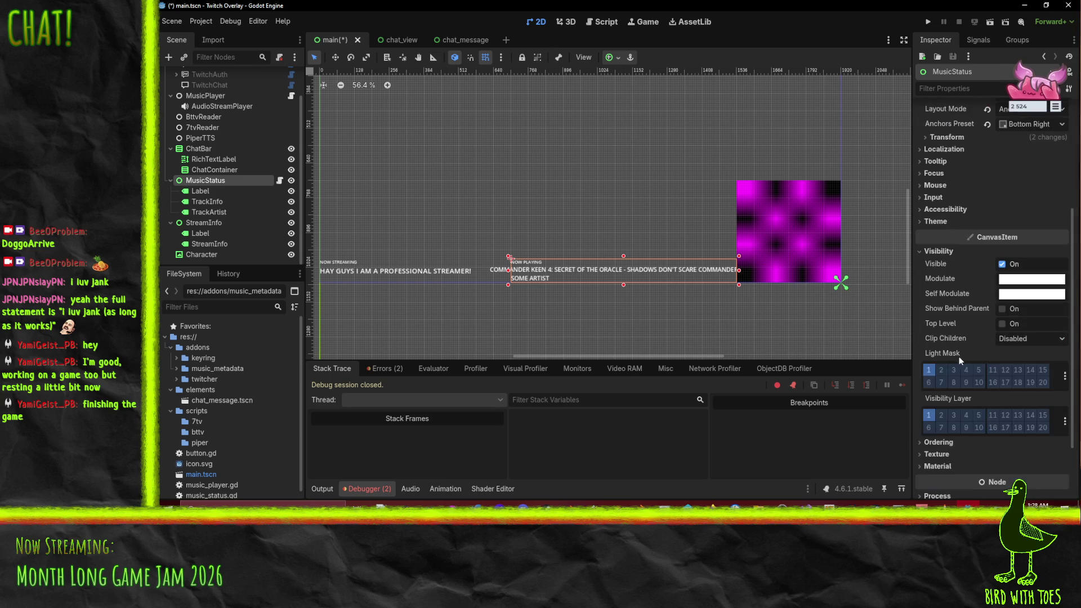
- Set Clip Children to Clip Only, briefly trying Clip + Draw before switching back
left_click(1006, 343)
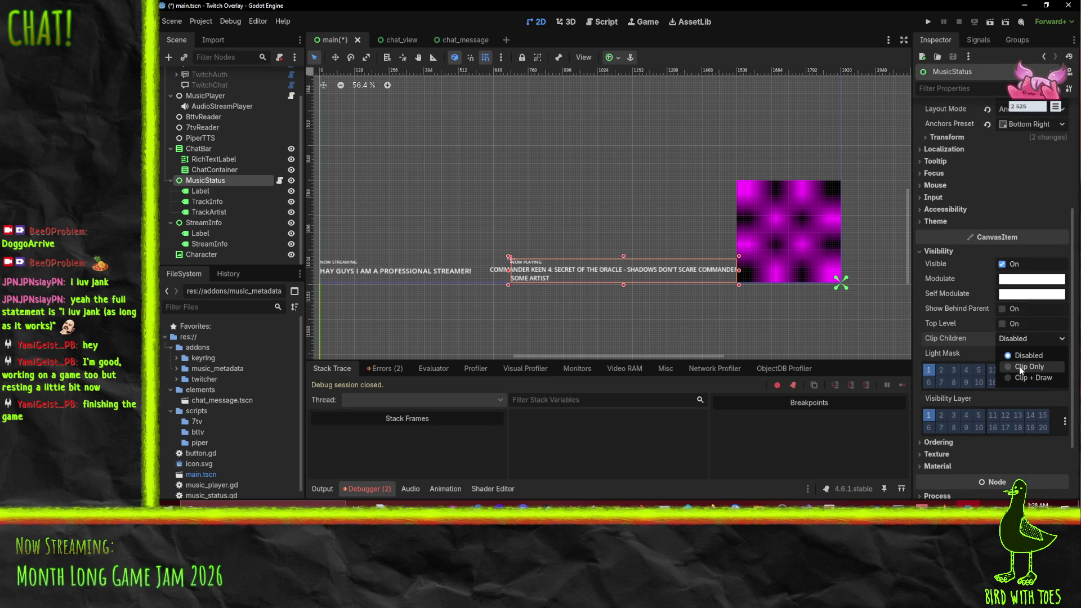
left_click(1019, 366)
left_click(1020, 338)
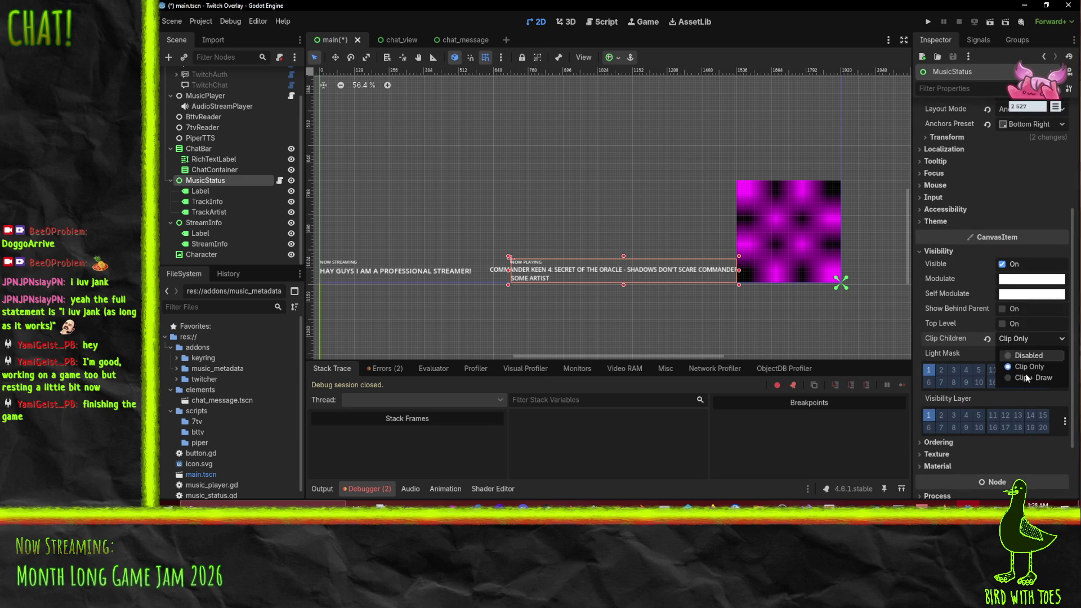
left_click(1024, 376)
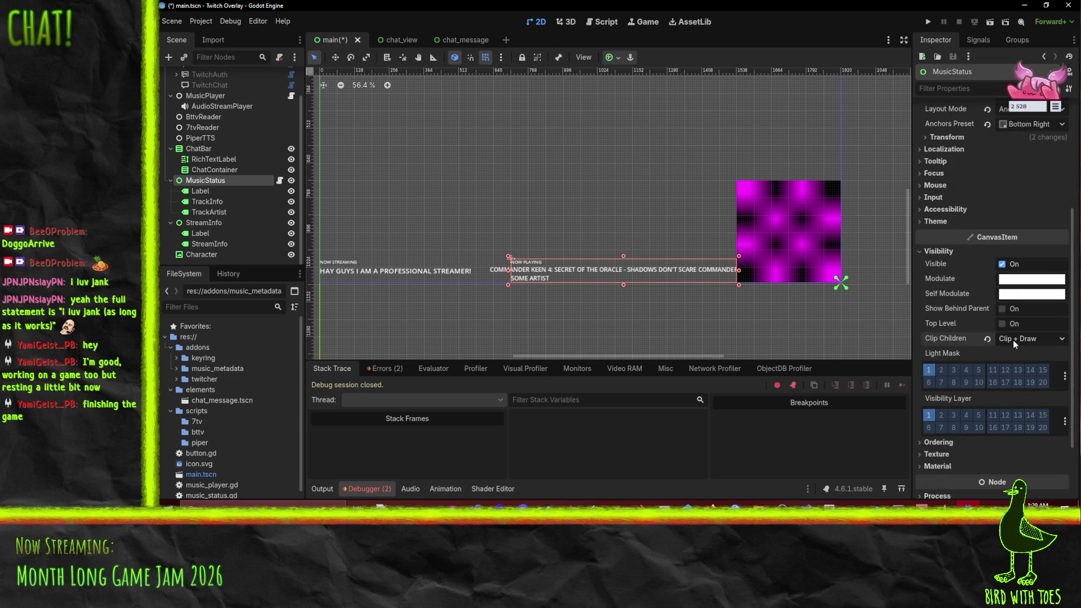
left_click(1012, 339)
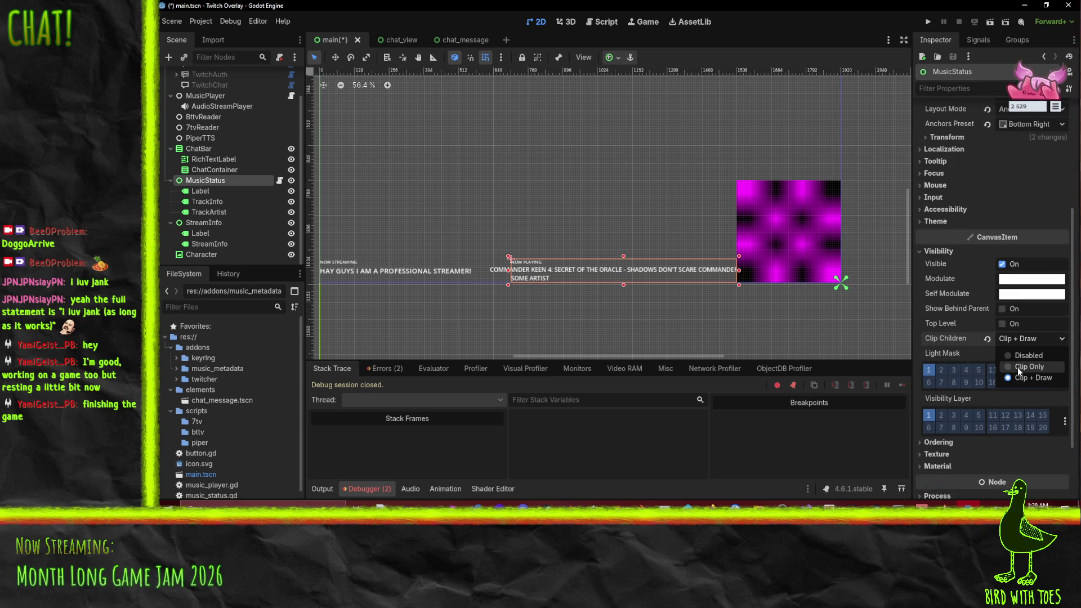
left_click(1017, 367)
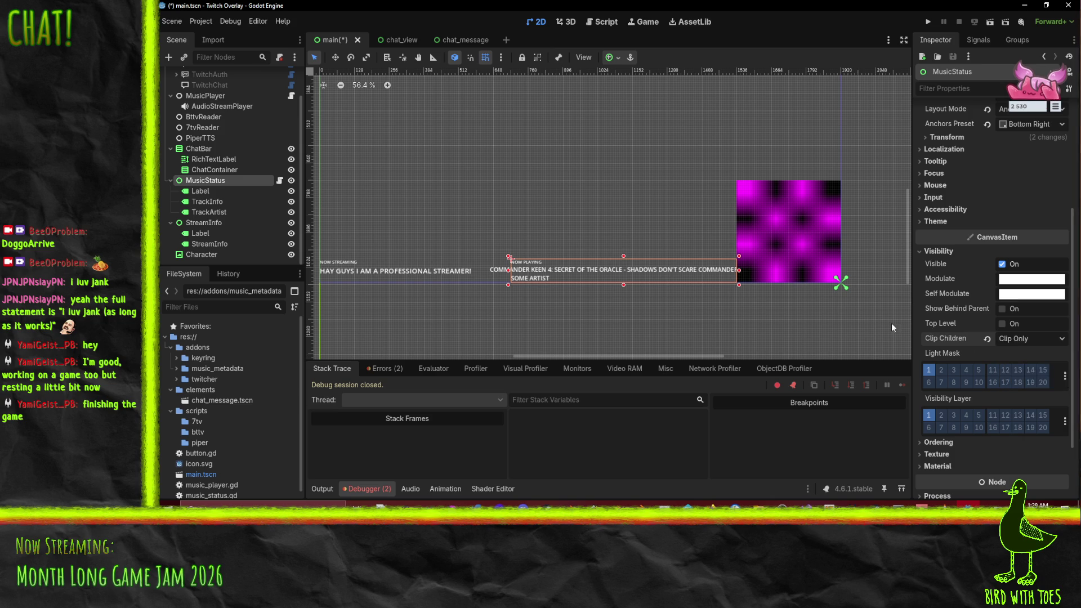